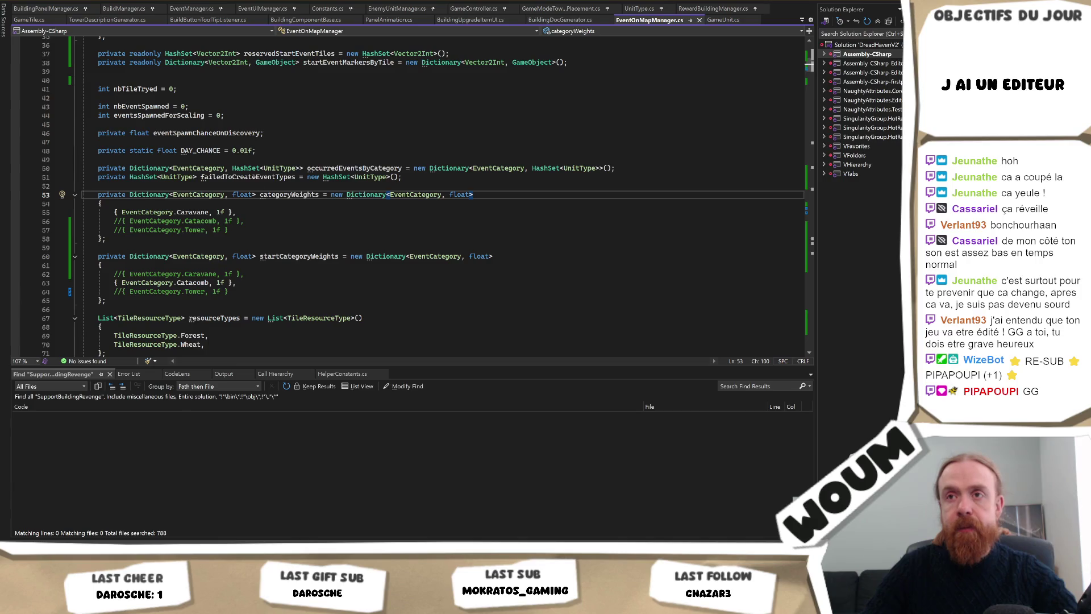
Step: Review the category weight entries and the commented Caravane start weight, then return to Unity
left_click(367, 206)
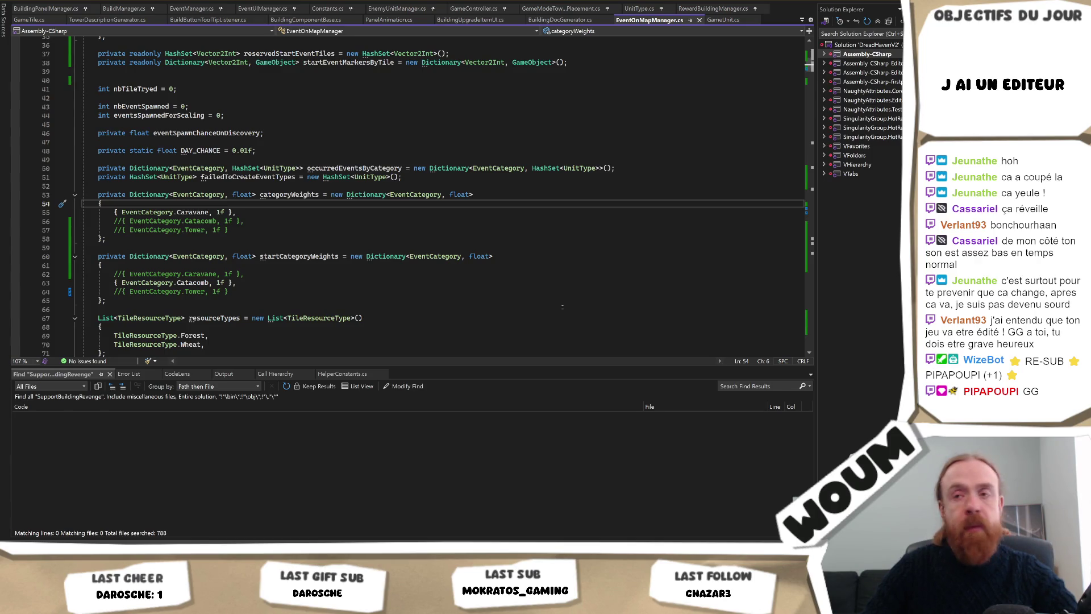
left_click(338, 272)
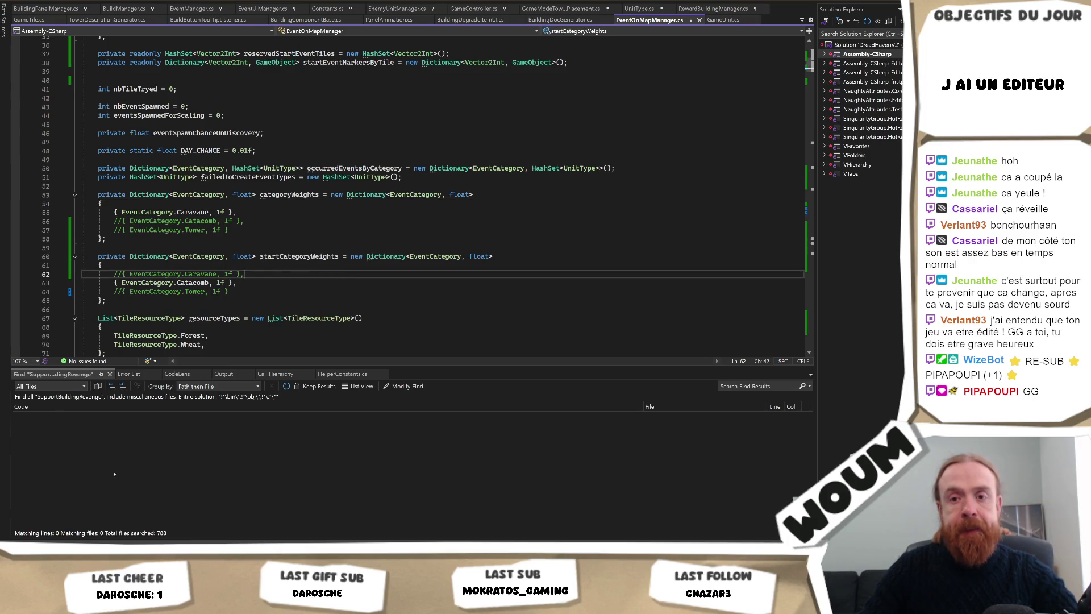
key("alt+Tab")
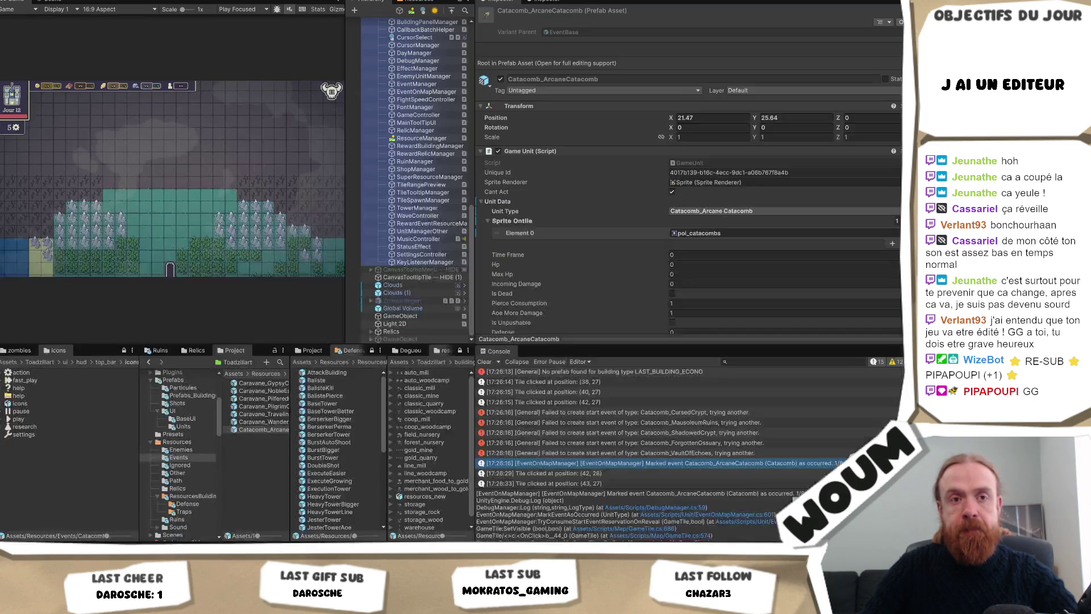
mouse_move(409, 184)
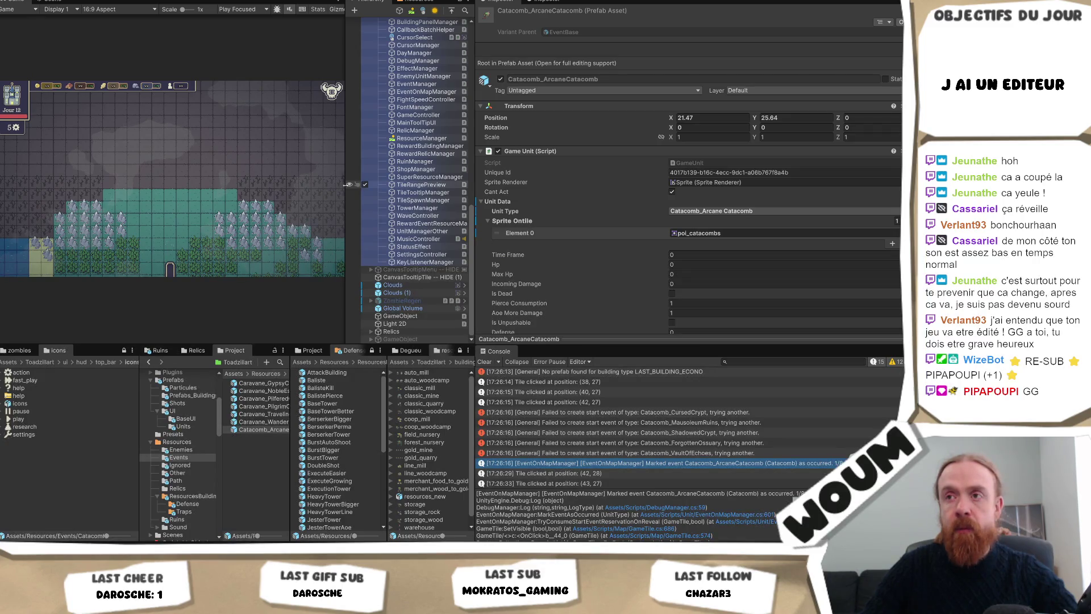
Step: Widen the Game view and give the game and project panels more room by moving the column splitters
mouse_move(346, 215)
left_mouse_down()
mouse_move(384, 223)
mouse_move(355, 222)
left_mouse_up()
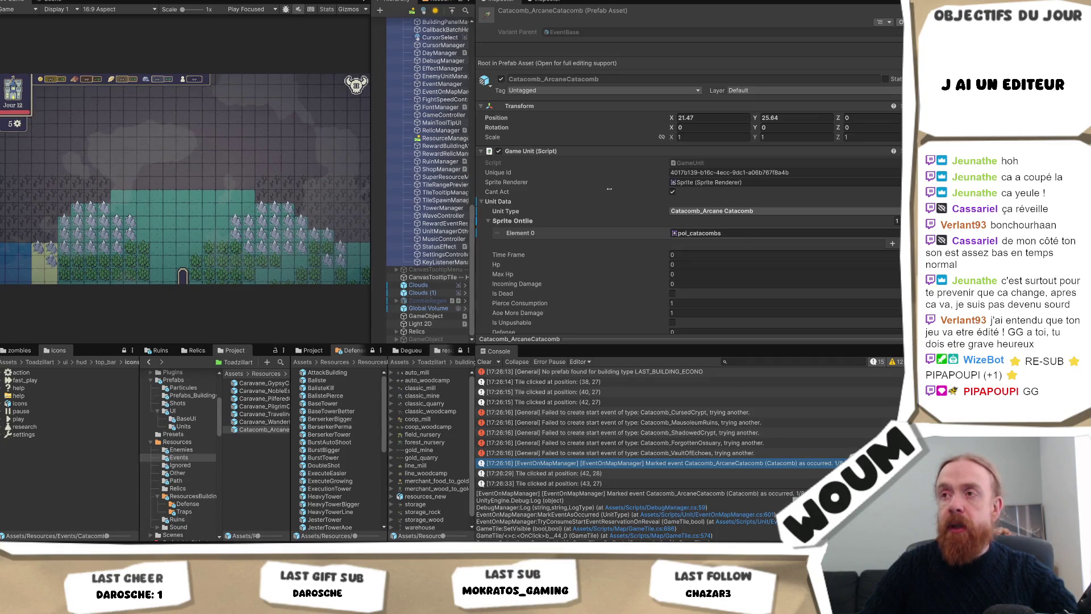
left_click_drag(475, 213, 763, 213)
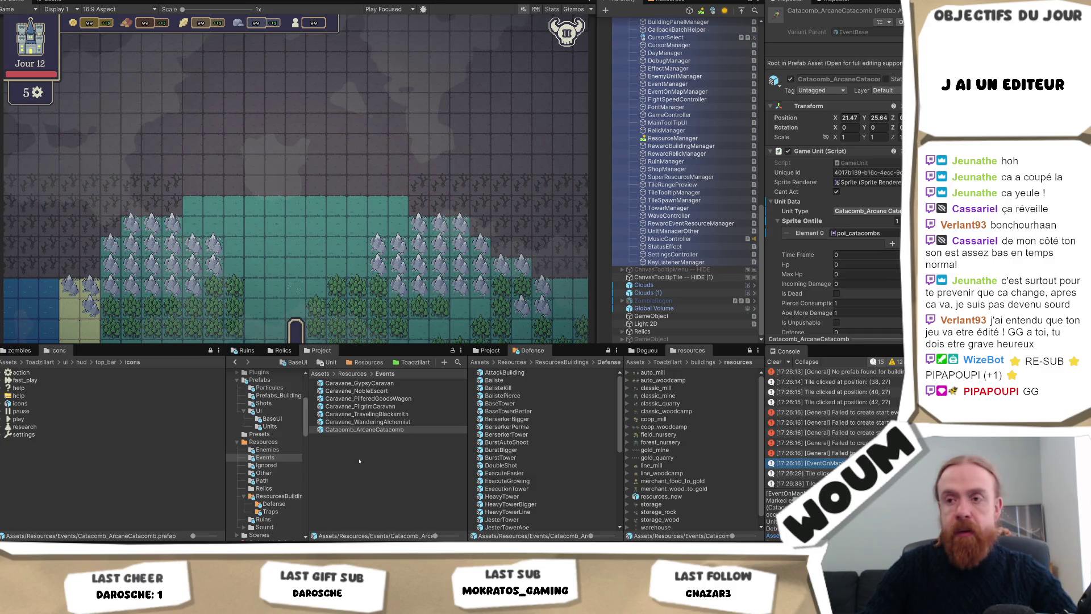
Step: Reveal the event prefab on disk and navigate up into the project's ui art folder
right_click(369, 424)
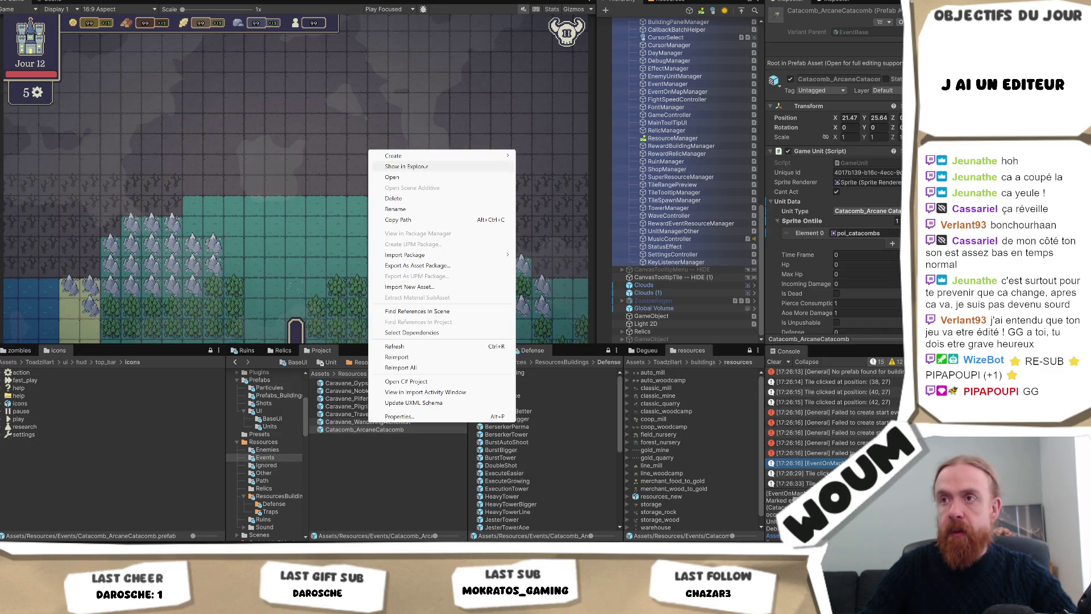
left_click(421, 167)
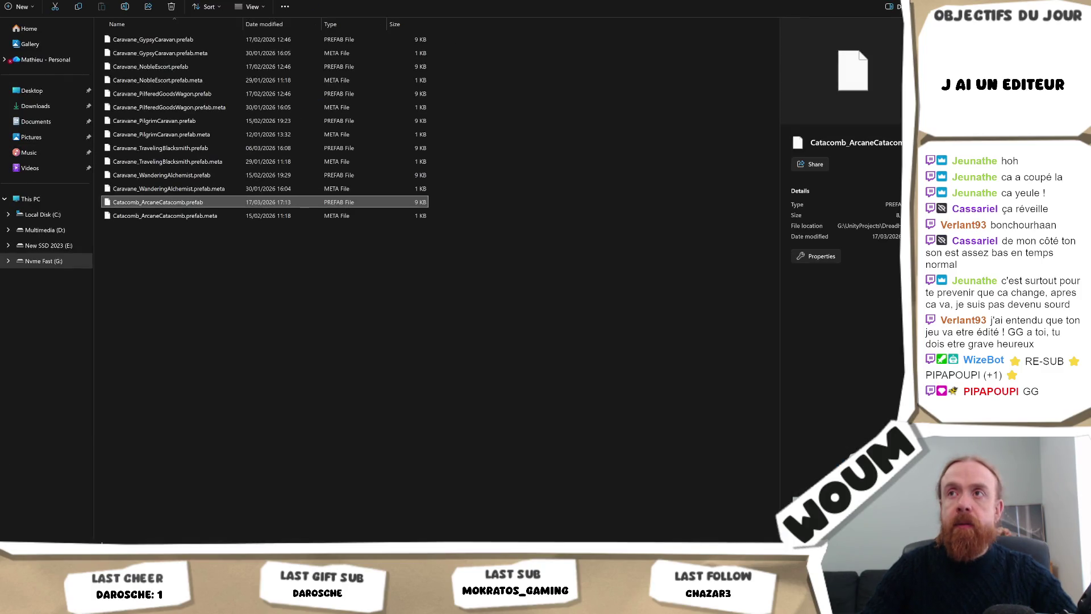
key("alt+Up")
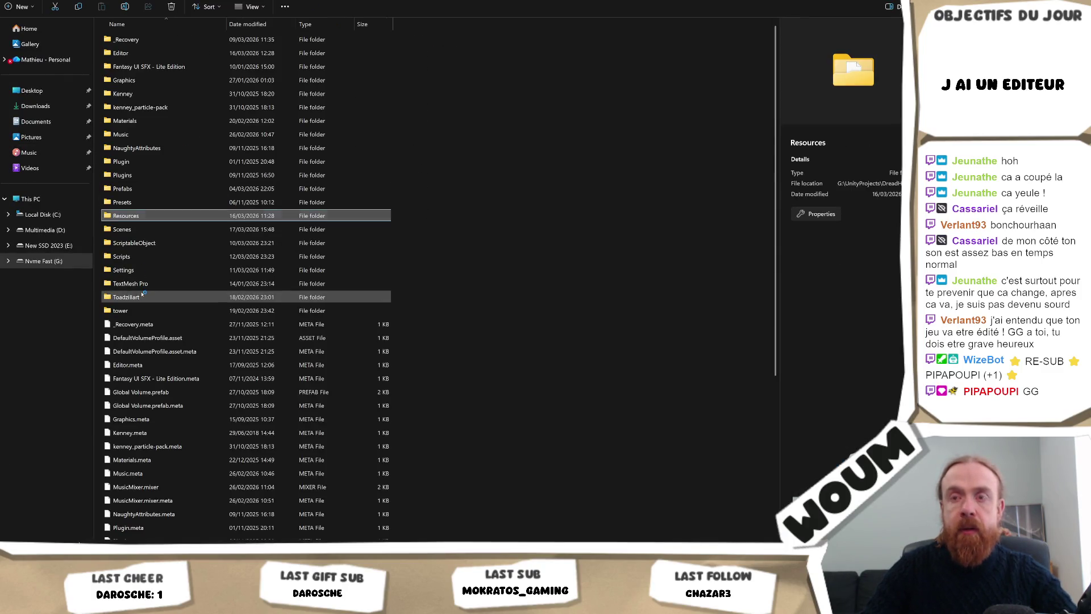
double_click(119, 120)
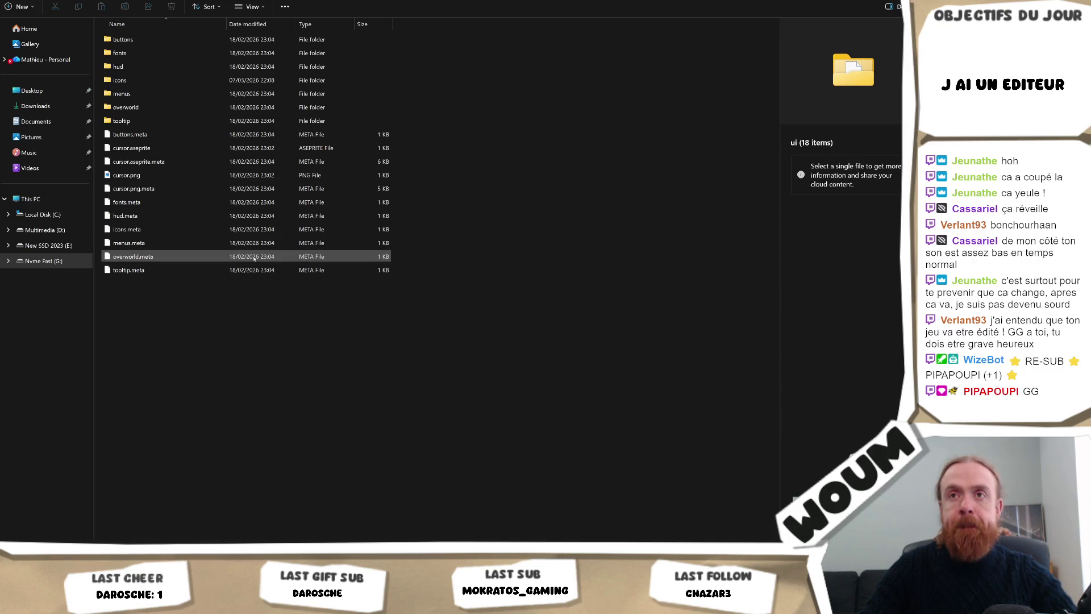
Step: Paste the updated art files, replacing the existing ones, and return to Unity
key("ctrl+v")
left_click(443, 246)
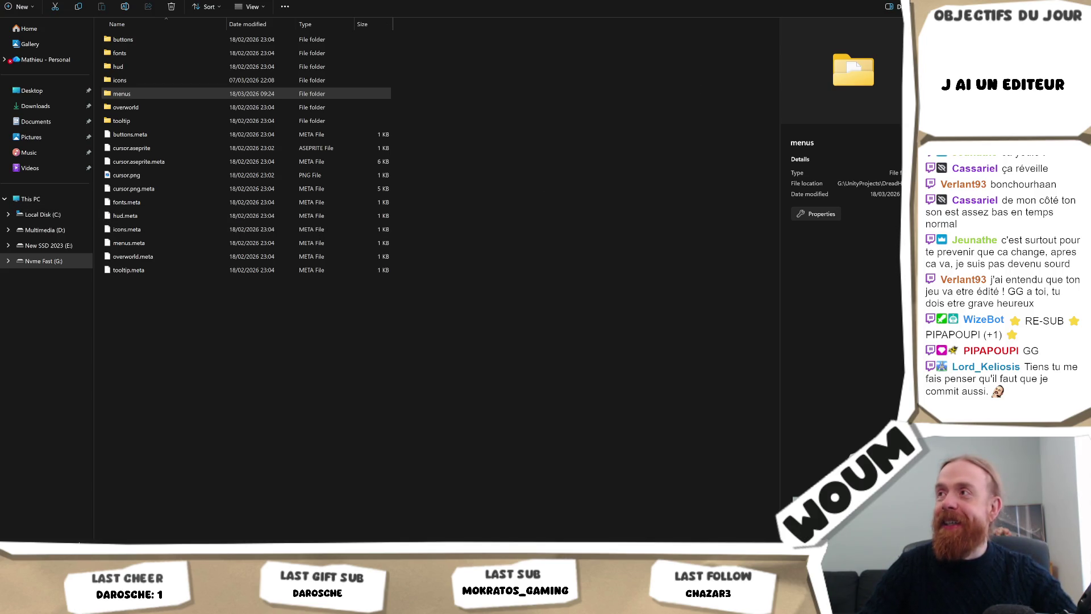
key("alt+Tab")
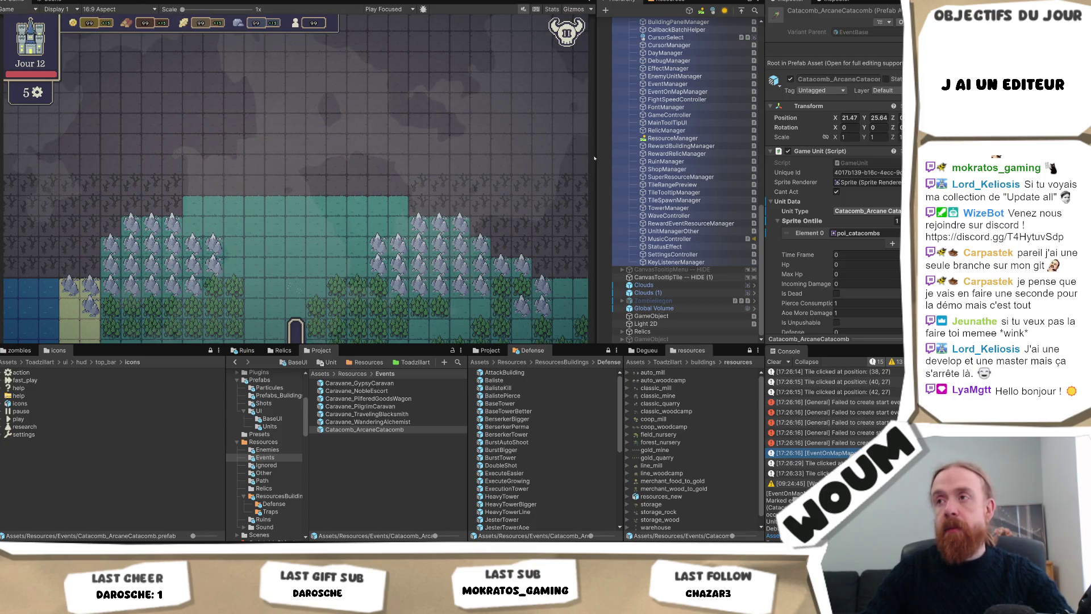
Step: Widen the Hierarchy and collapse PanelDay so the scene's canvas objects come into view
left_click_drag(594, 154, 513, 174)
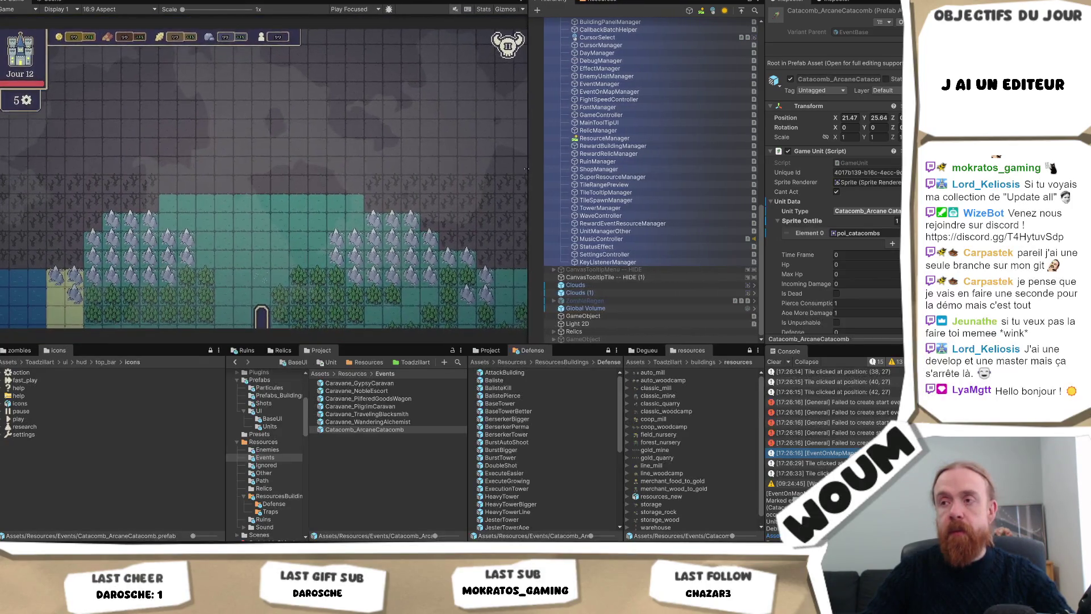
scroll(640, 173, "up", 3)
scroll(639, 173, "up", 3)
scroll(640, 172, "up", 3)
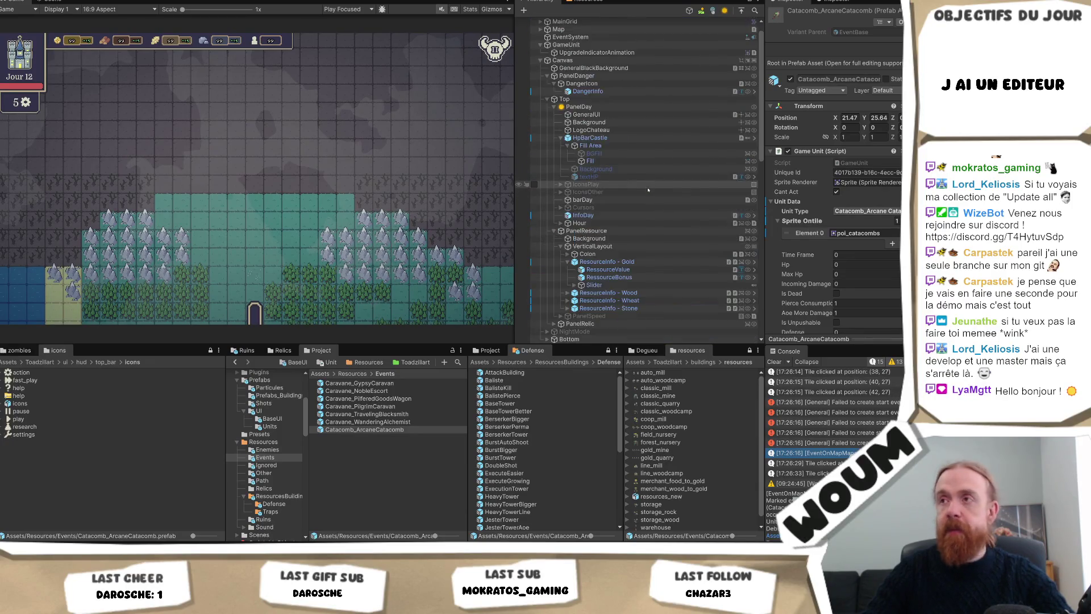
scroll(640, 173, "up", 3)
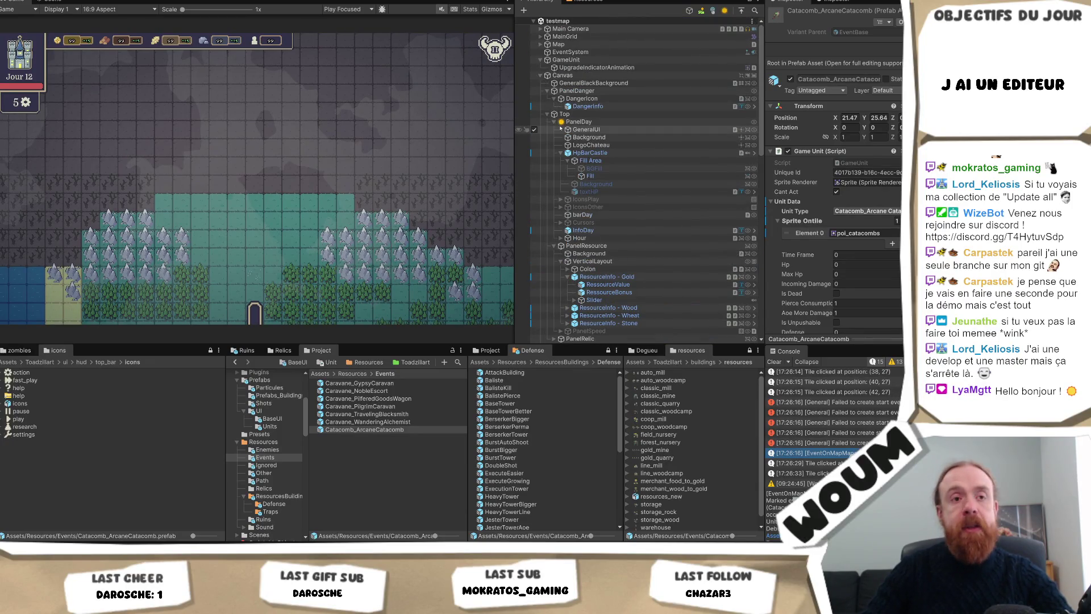
left_click(428, 141)
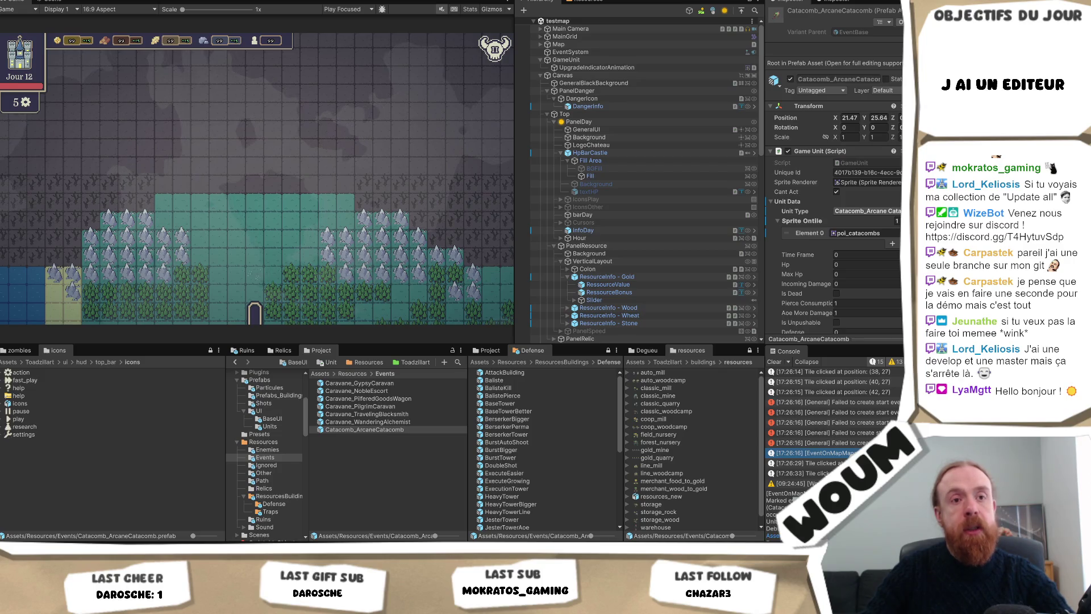
left_click(555, 122)
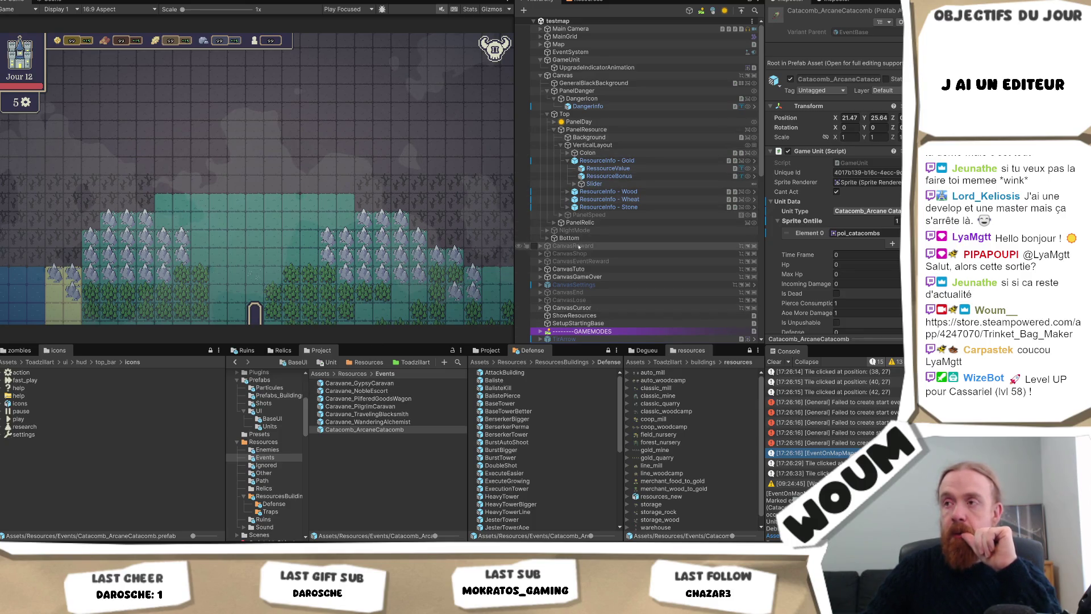
Step: Enable the CanvasSettings object and expand it to inspect GeneralBlackBackground
left_click(597, 285)
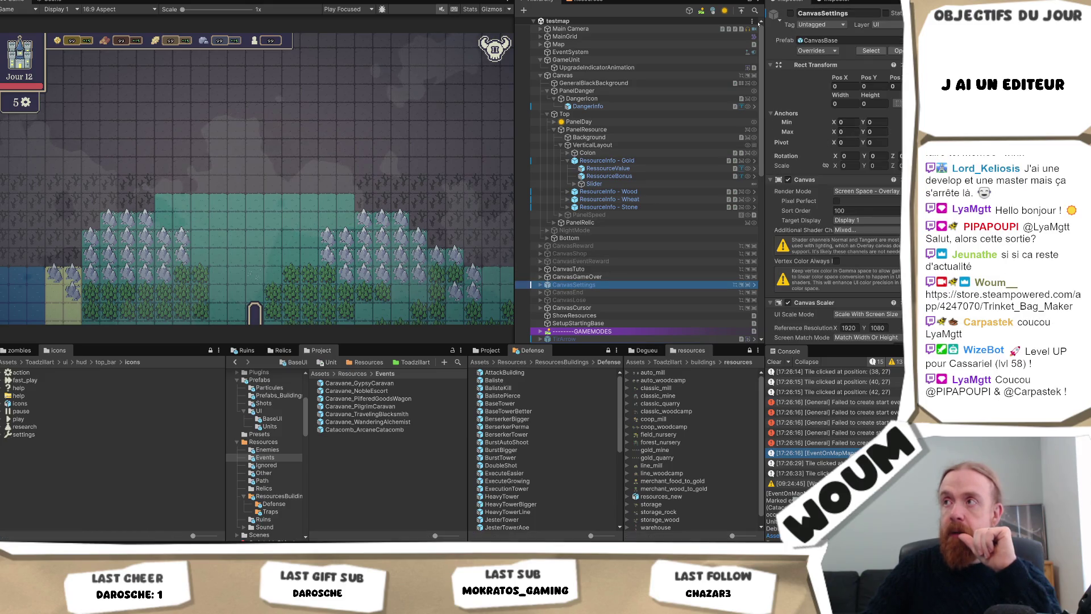
left_click(790, 13)
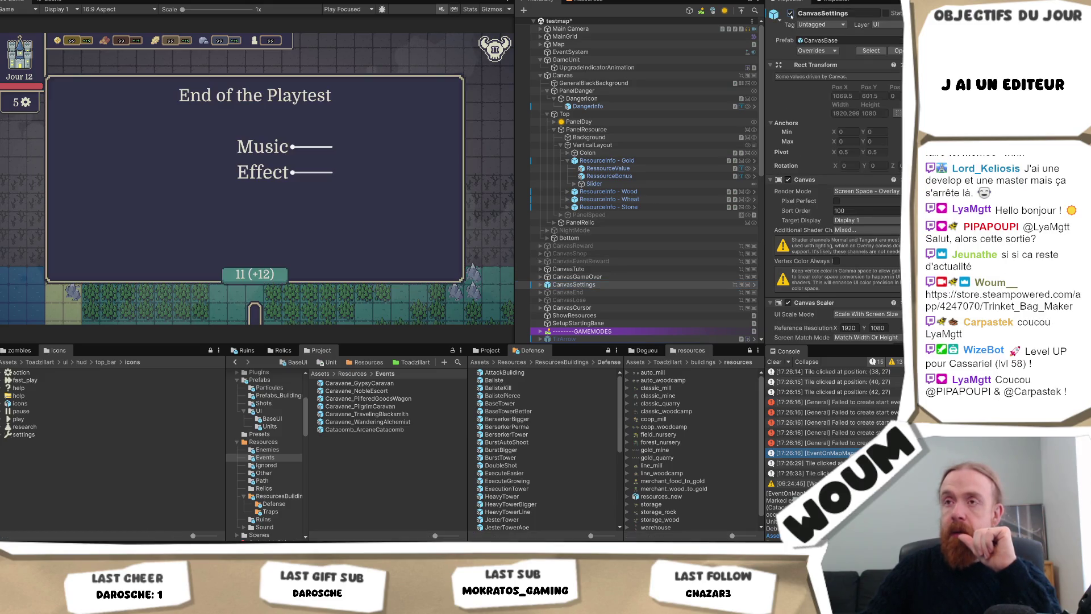
left_click(541, 285)
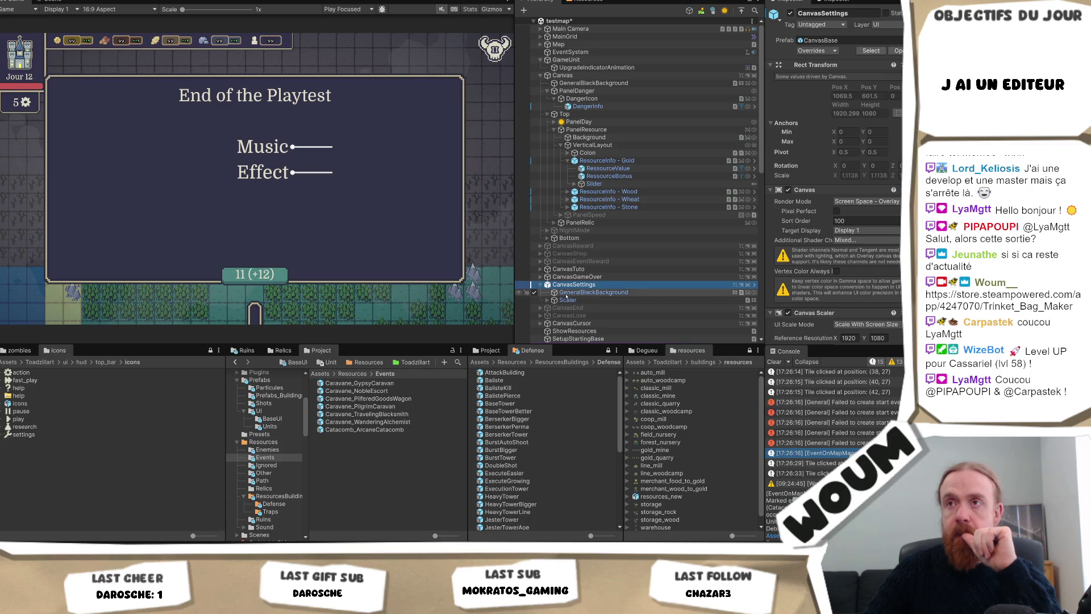
left_click(588, 293)
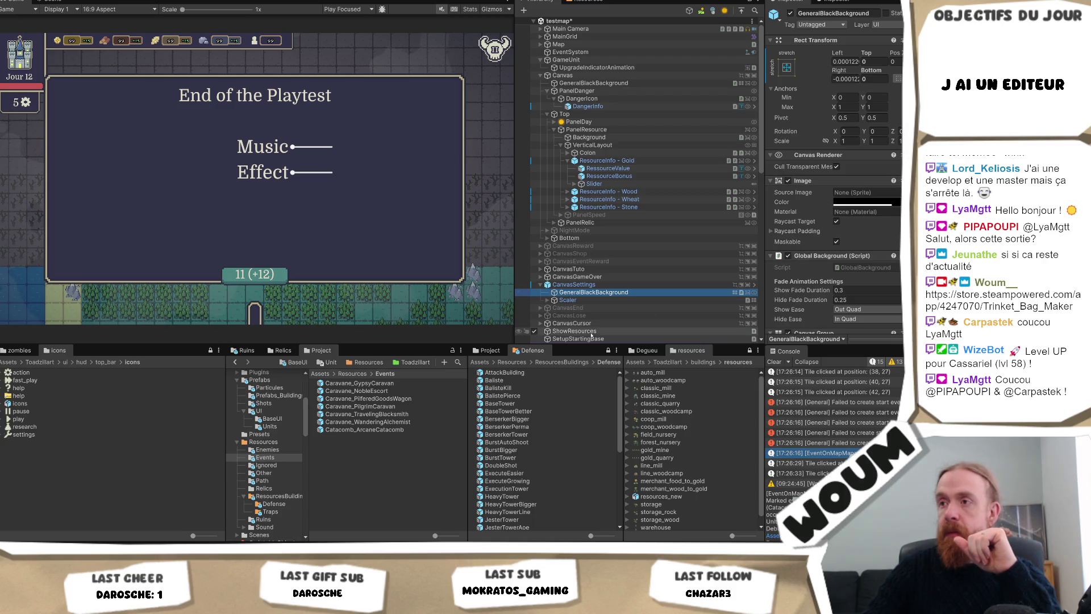
Step: Expand the Scaler child and select its Background element to show its Image component
left_click(566, 300)
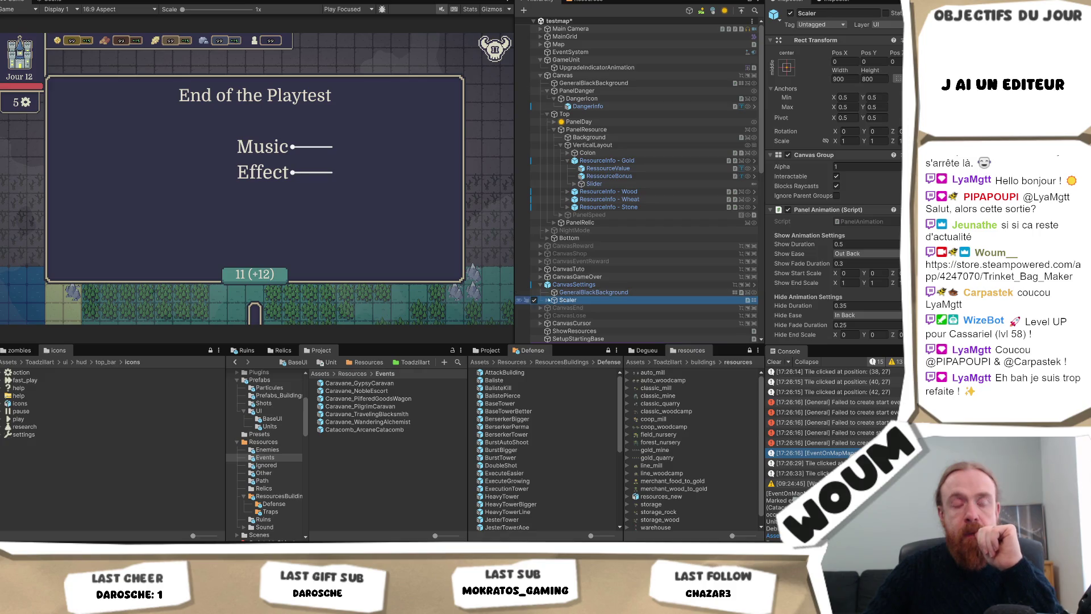
left_click(555, 301)
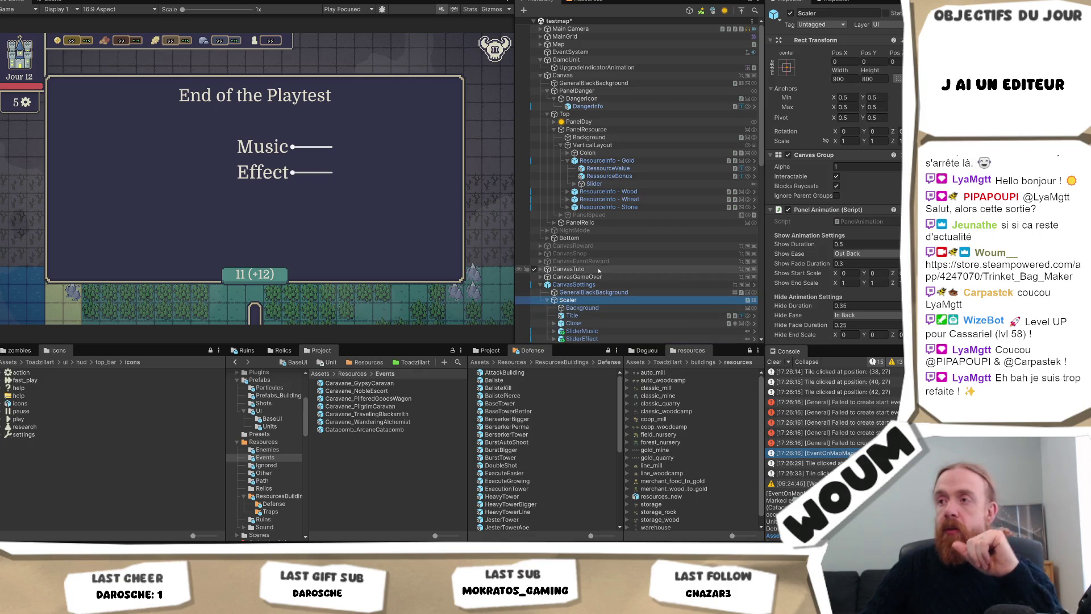
scroll(600, 269, "down", 3)
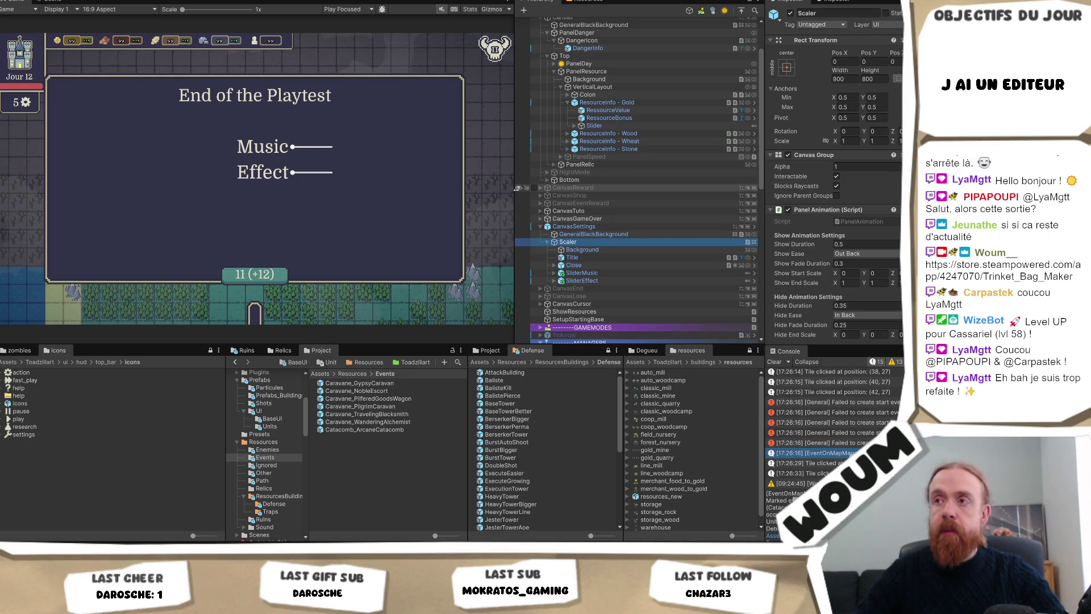
left_click_drag(518, 187, 497, 187)
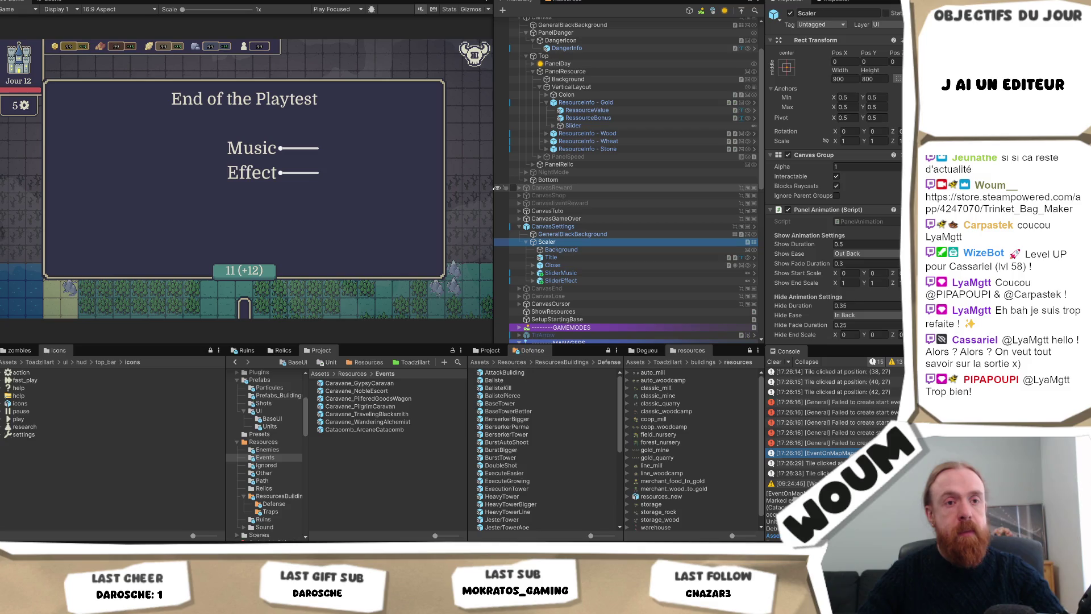
scroll(625, 238, "down", 2)
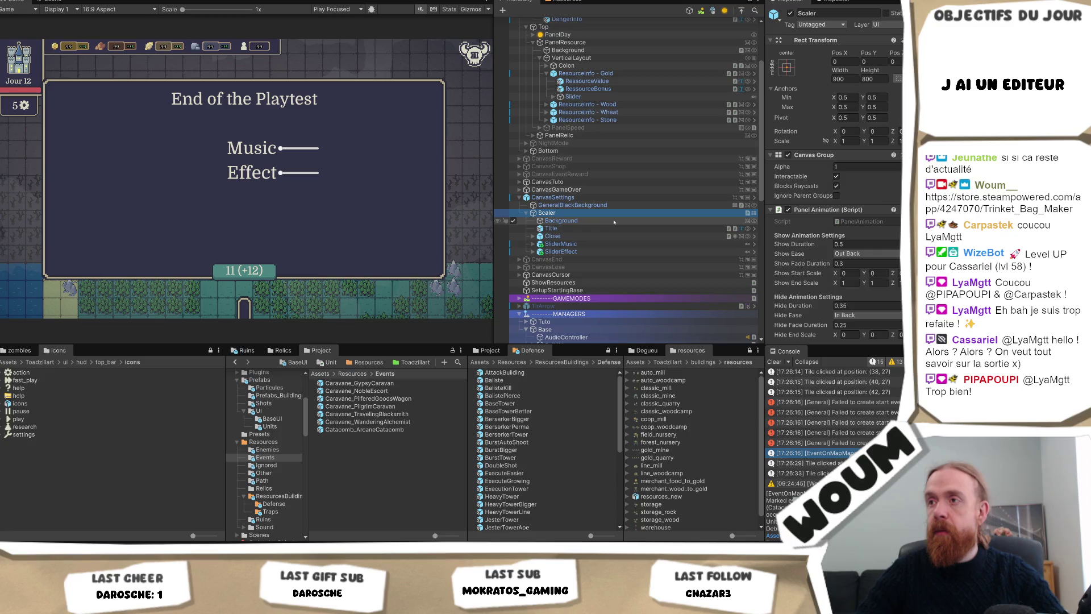
left_click(578, 221)
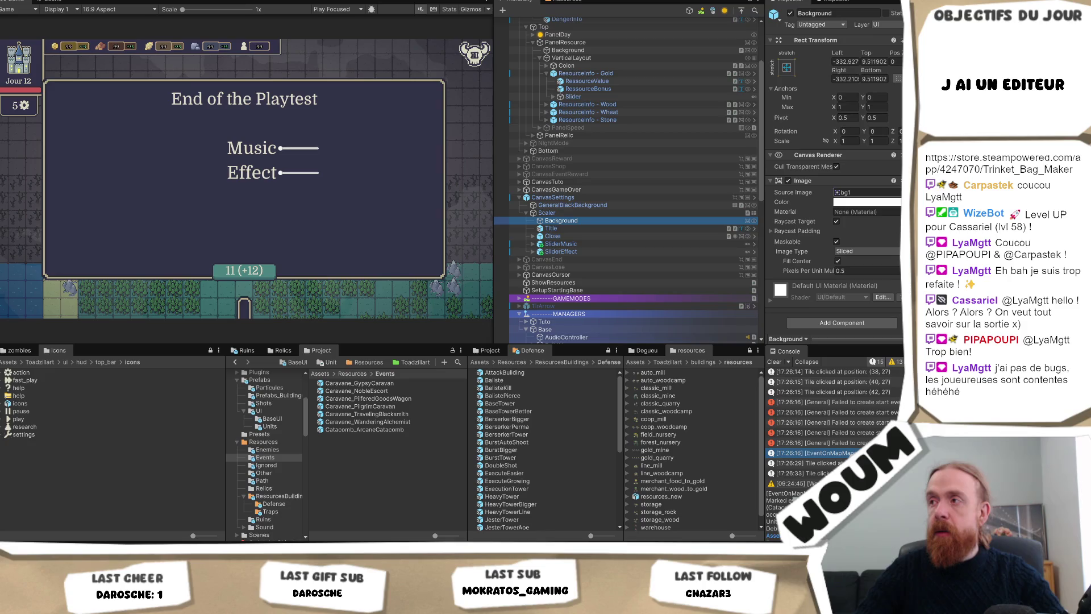
Step: Locate the Background's source image and open the ui menus settings_menu folder
left_click(840, 192)
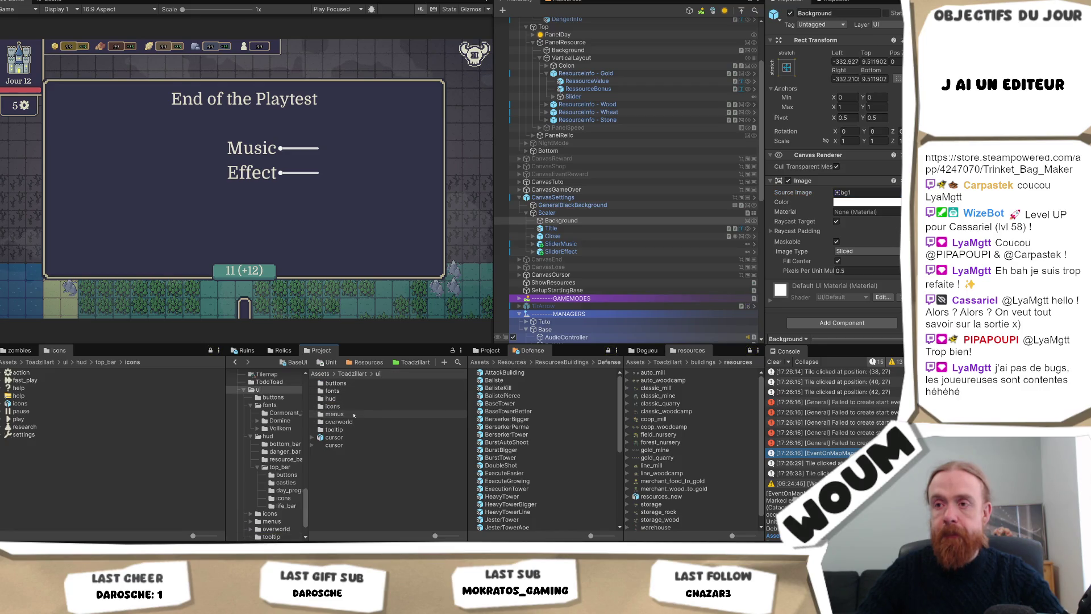
double_click(354, 415)
left_click(348, 414)
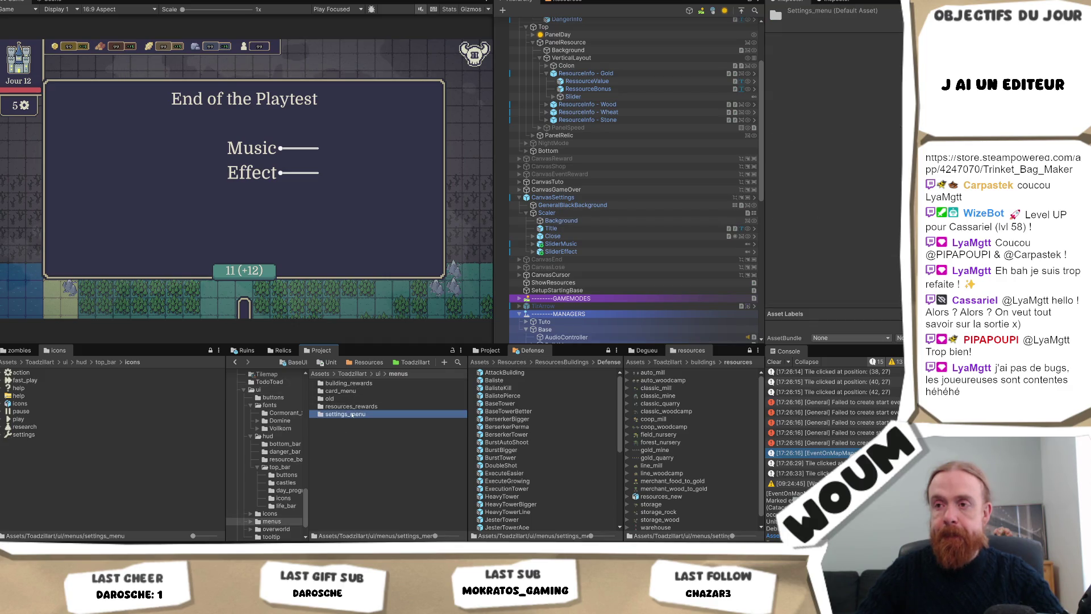
double_click(352, 414)
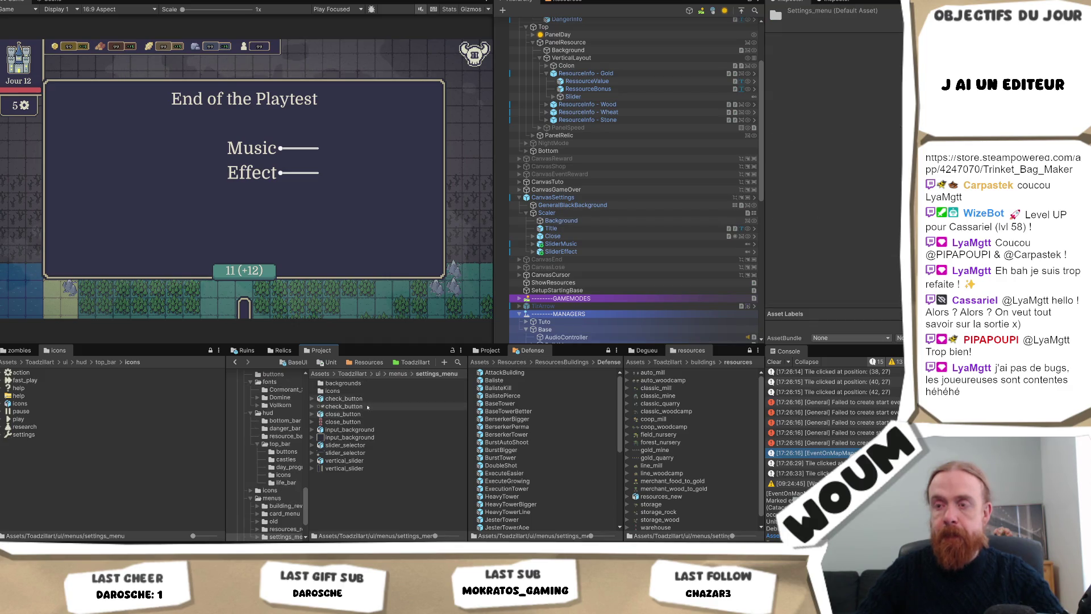
Step: Open the backgrounds folder listing title_background and window_background, keeping Background selected
left_click(563, 220)
left_click(343, 383)
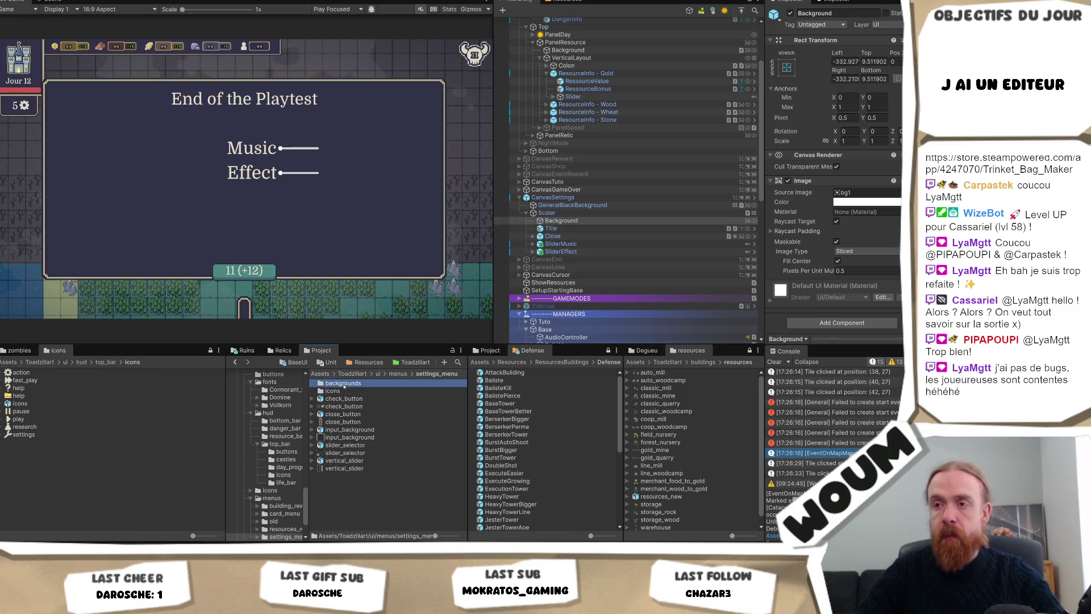
double_click(343, 384)
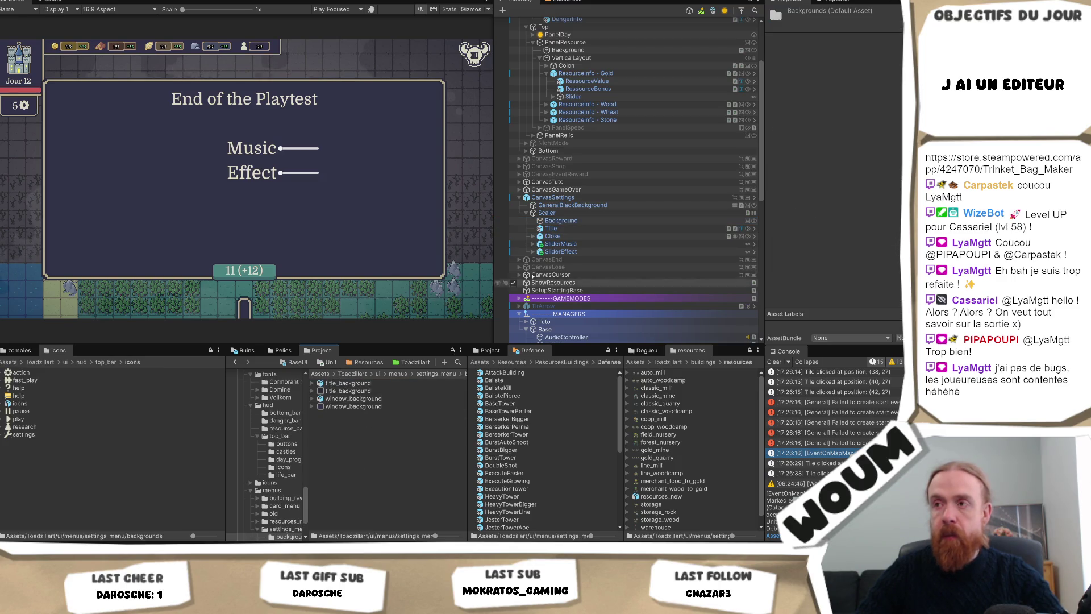
left_click(561, 221)
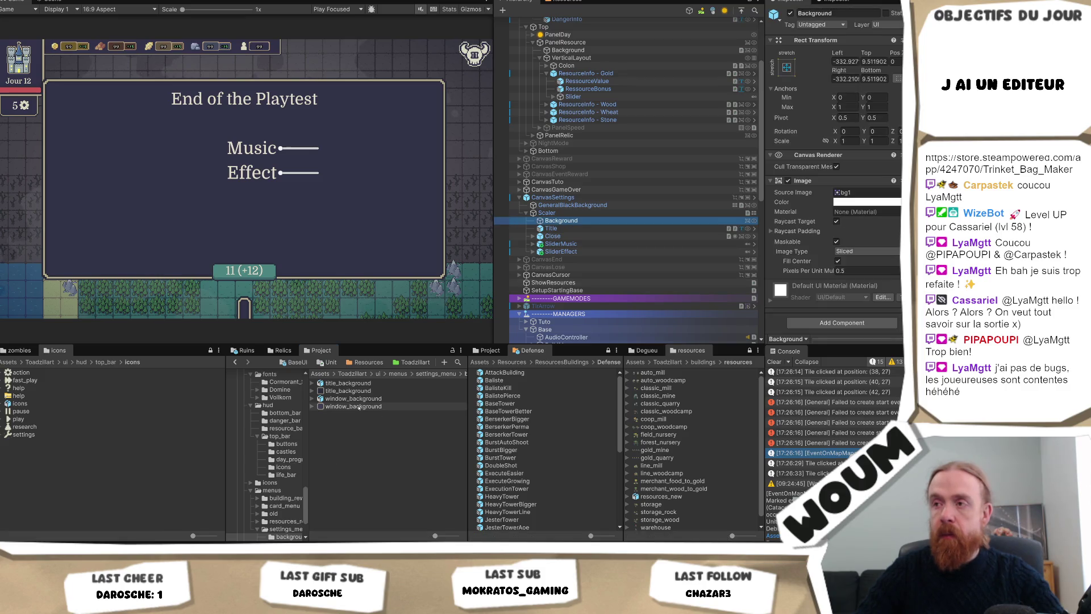
Step: Assign window_background as the panel's Source Image and expand that texture's import settings
left_click_drag(353, 407, 862, 193)
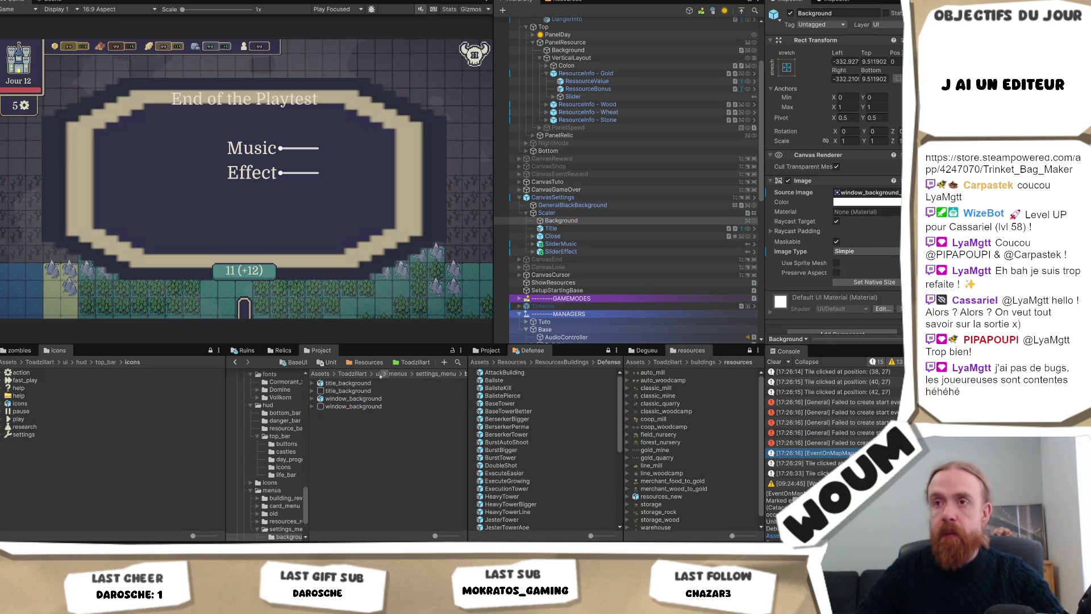
left_click(346, 398)
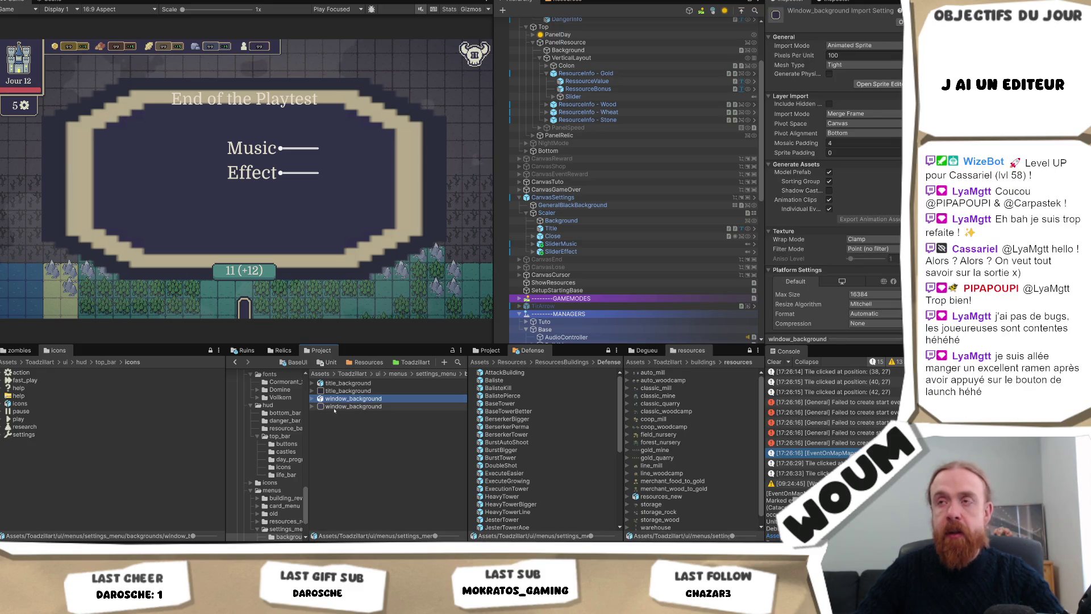
left_click(335, 408)
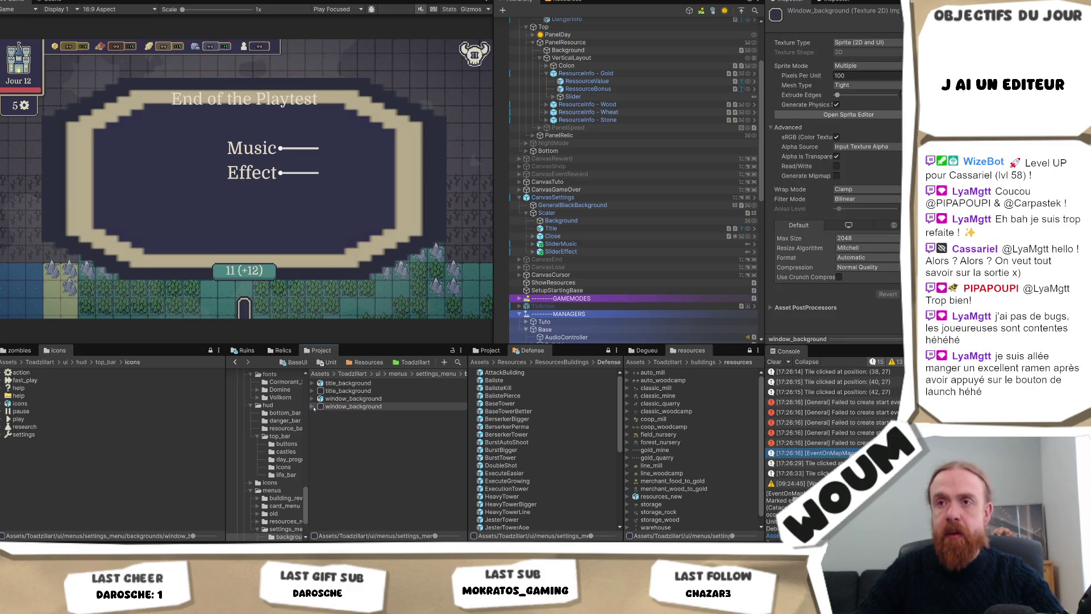
left_click(317, 407)
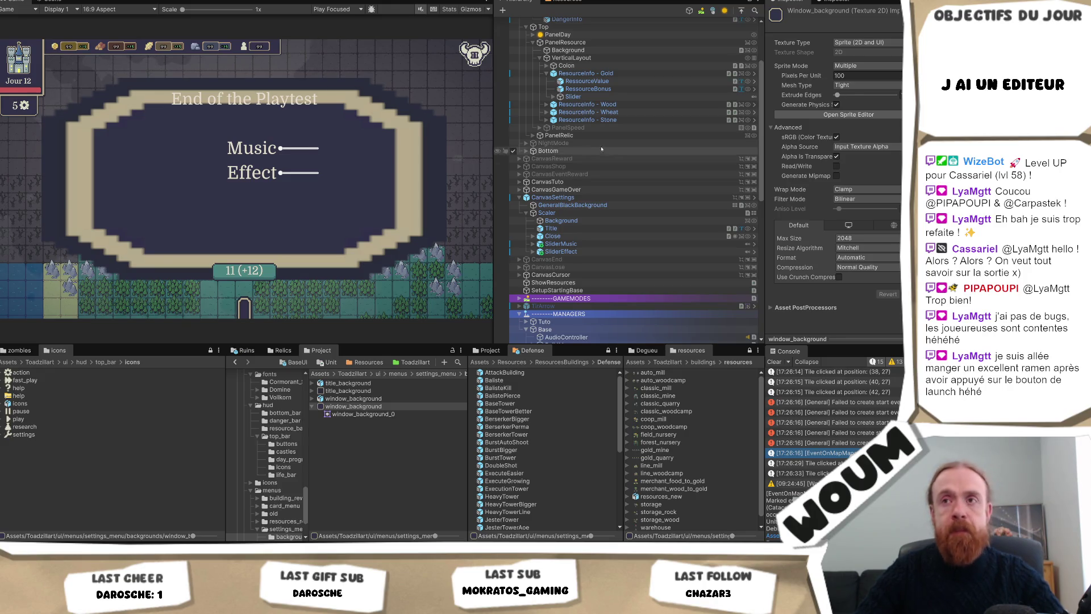
Step: Let the panel revert to bg1 and return to the window_background texture's import settings
left_click(593, 227)
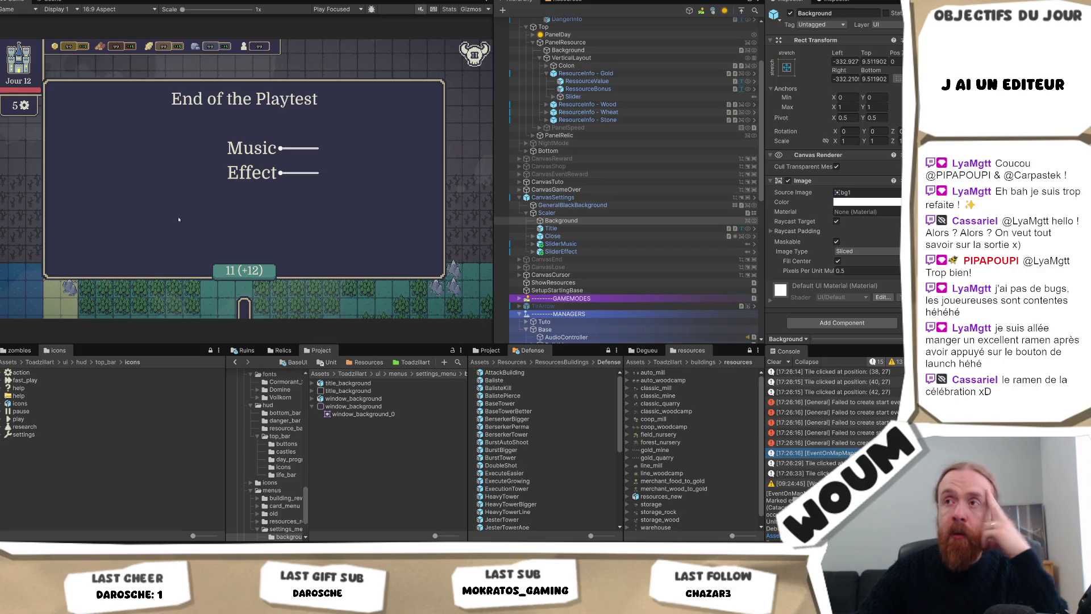
key("alt+Tab")
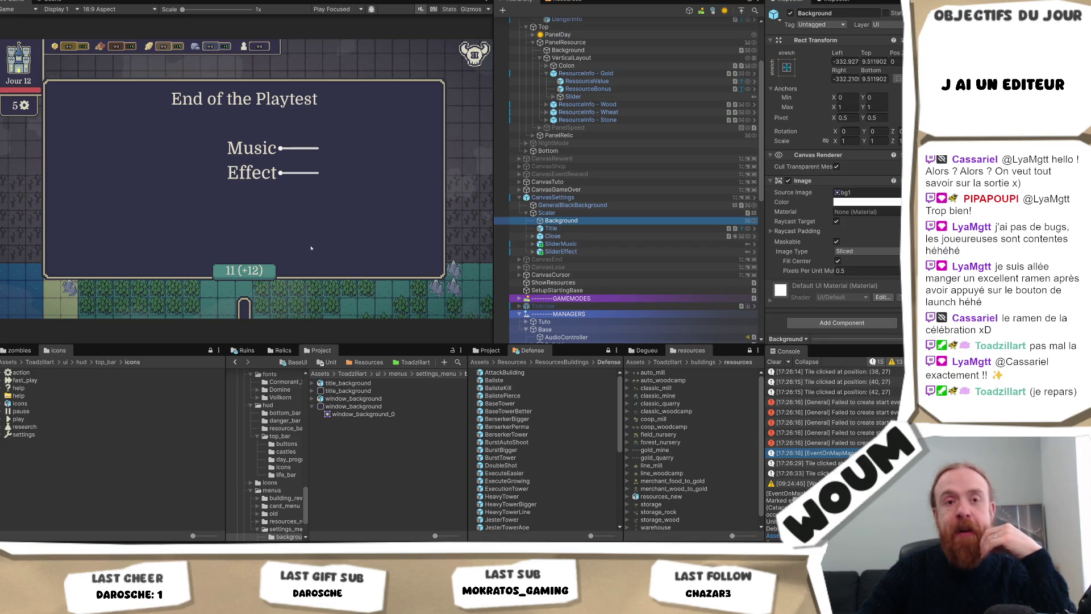
left_click(351, 405)
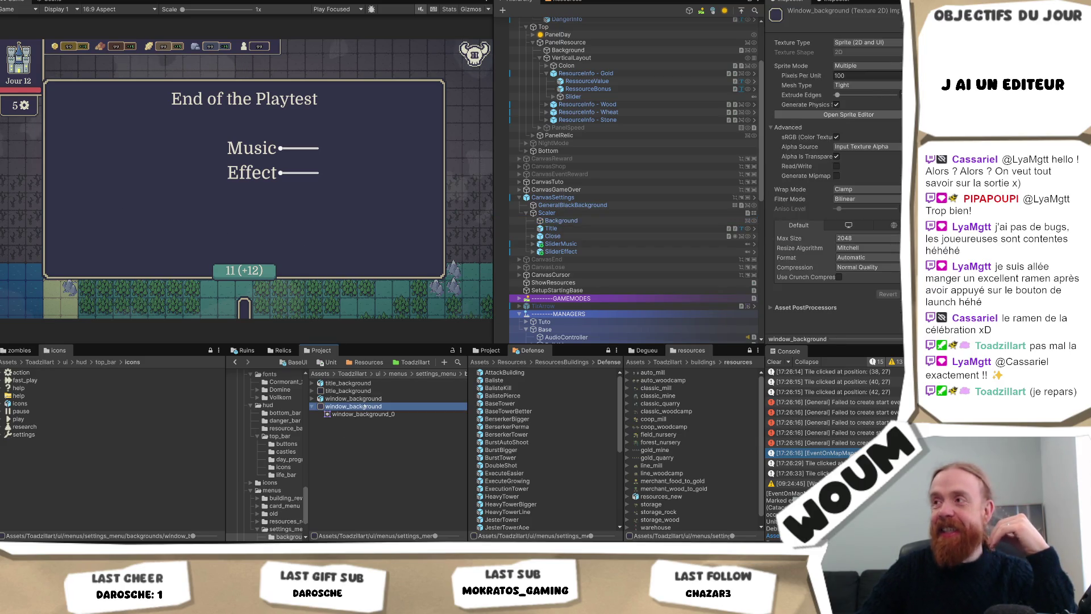
left_click(847, 115)
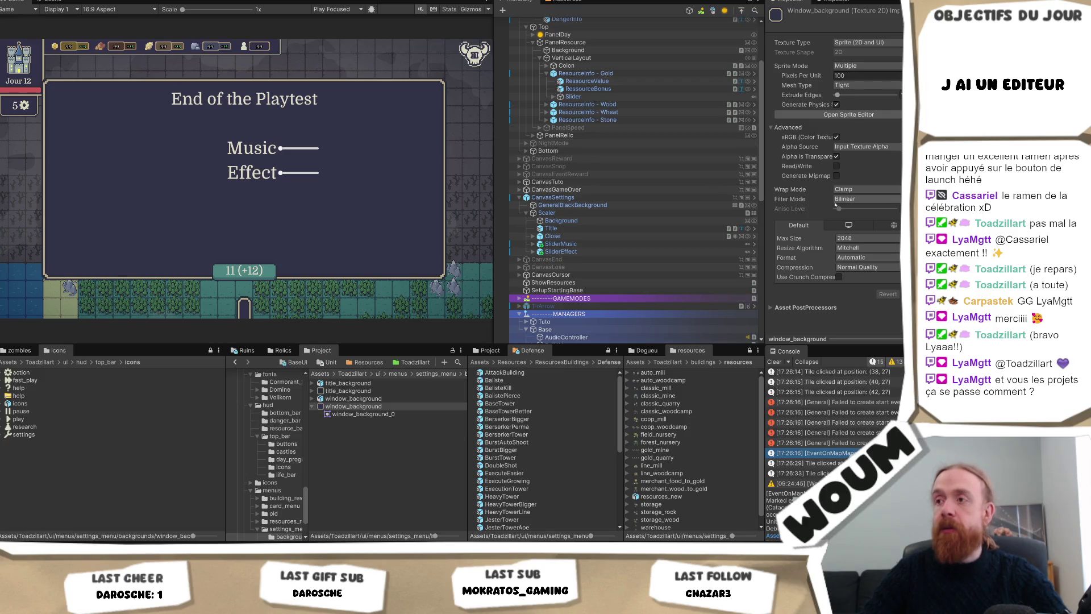
Step: Set window_background's Sprite Mode to Single and dismiss the unapplied settings prompt
left_click(863, 66)
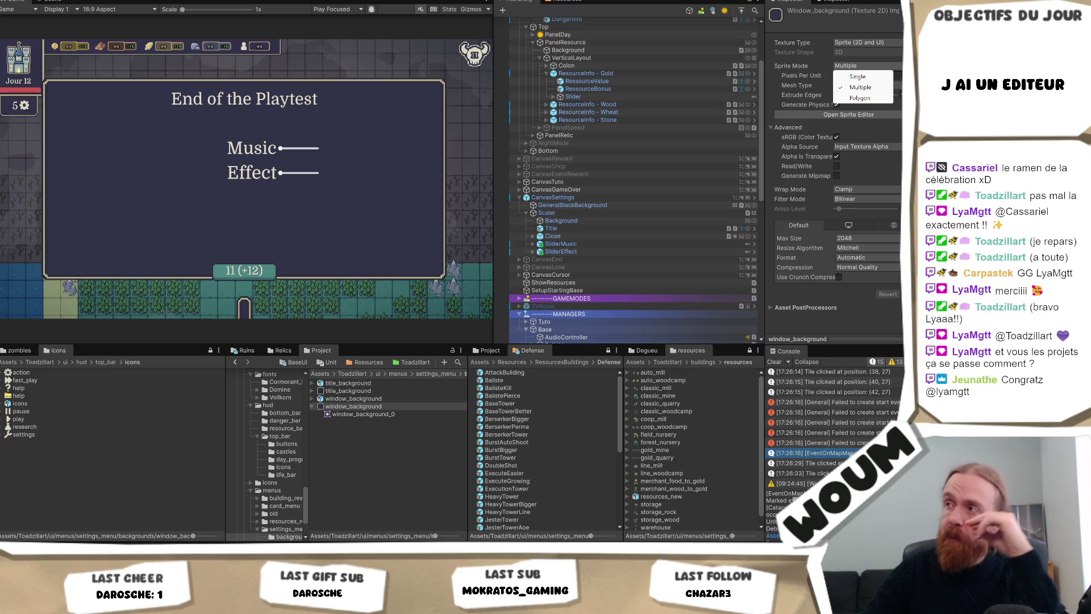
left_click(857, 76)
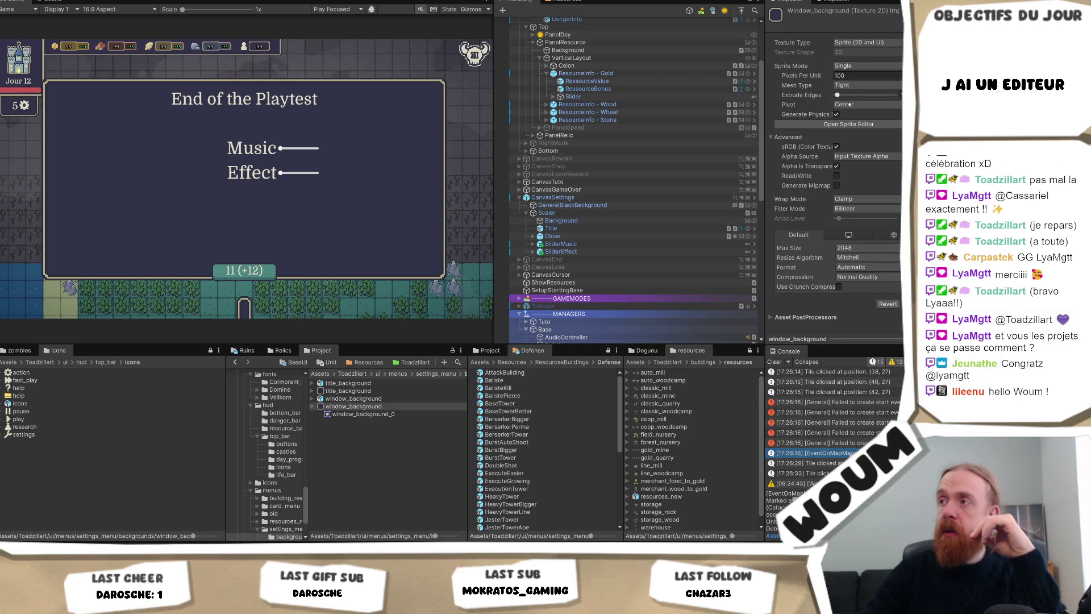
left_click(848, 123)
left_click(490, 274)
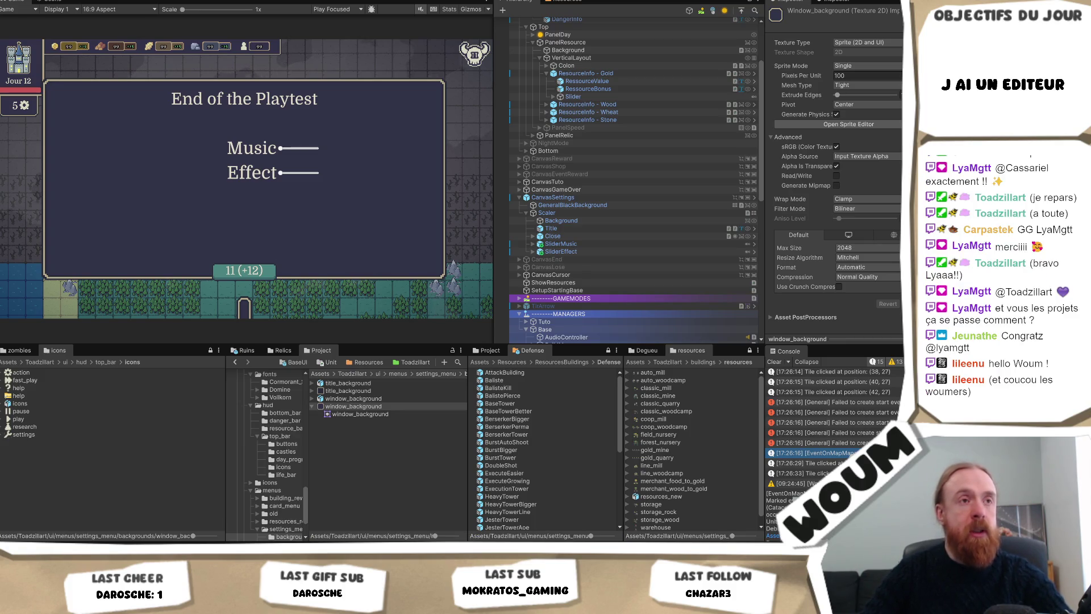
Step: Set Filter Mode to Point (no filter) and Compression to None, then apply the import settings
left_click(870, 211)
left_click(859, 222)
left_click(859, 277)
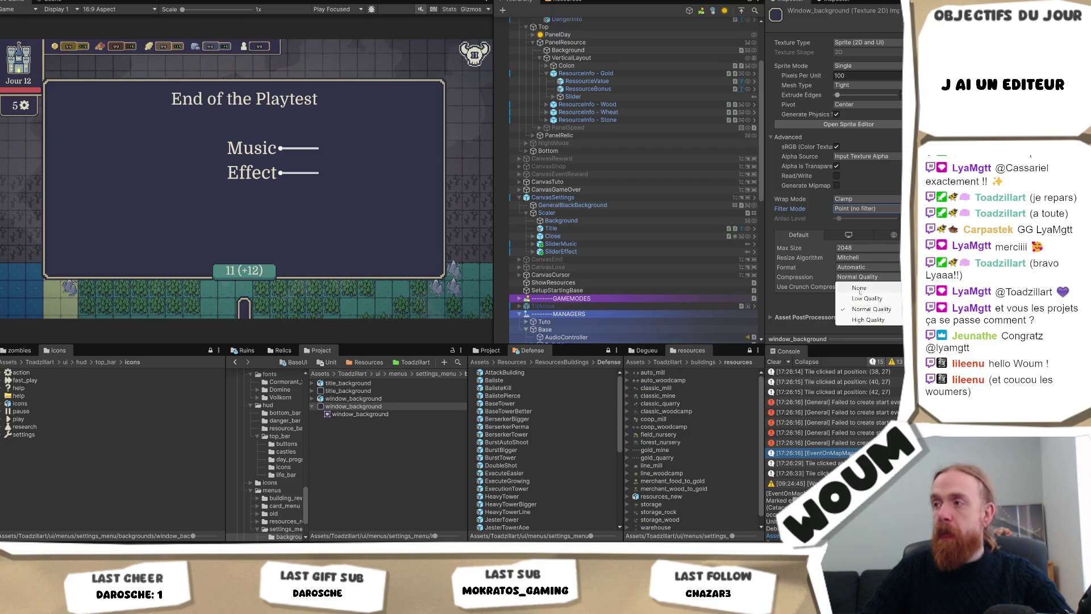
left_click(862, 290)
left_click(920, 294)
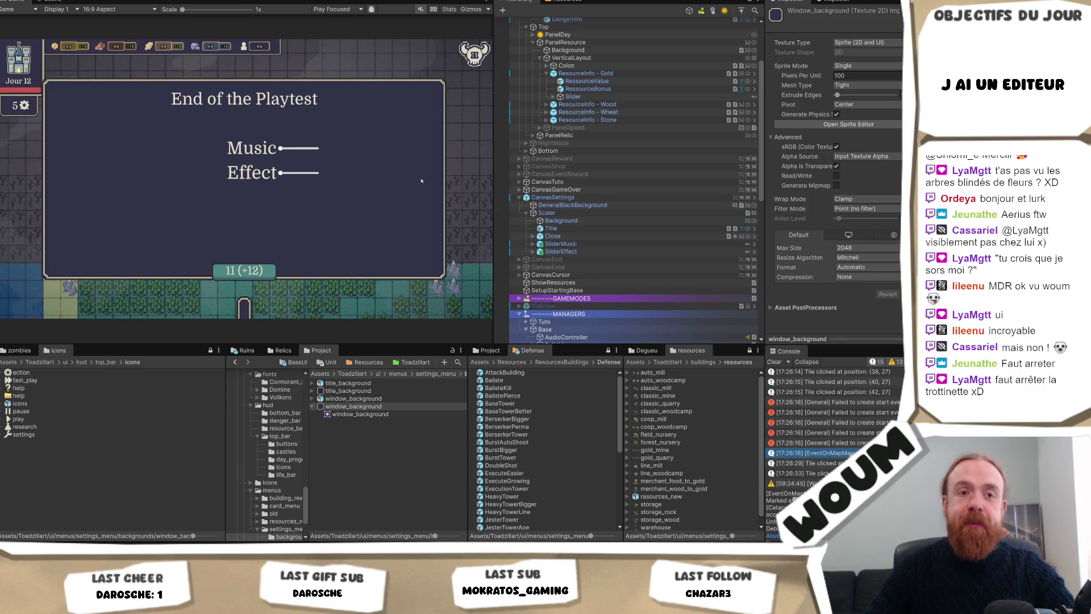
mouse_move(623, 221)
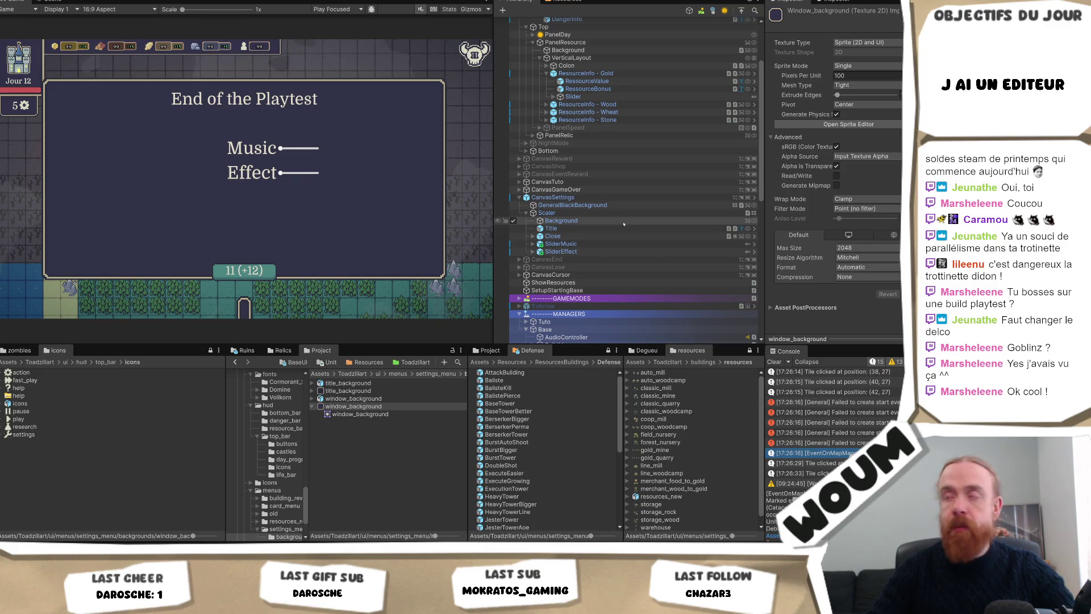
Step: Select title_background, applying window_background's pending sprite changes, and begin setting its Sprite Mode
key("Up")
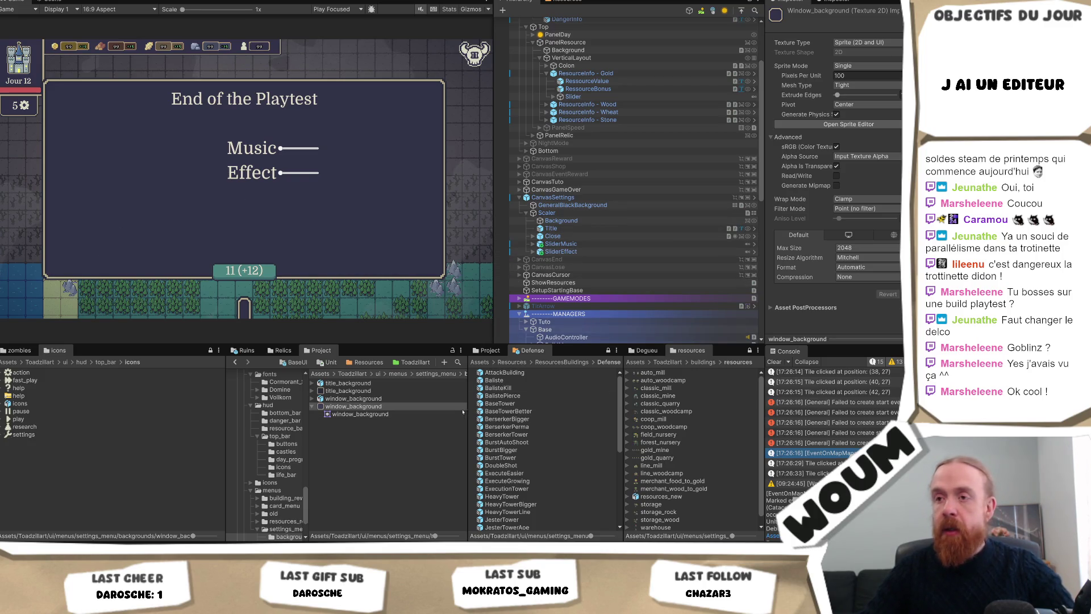
key("Up")
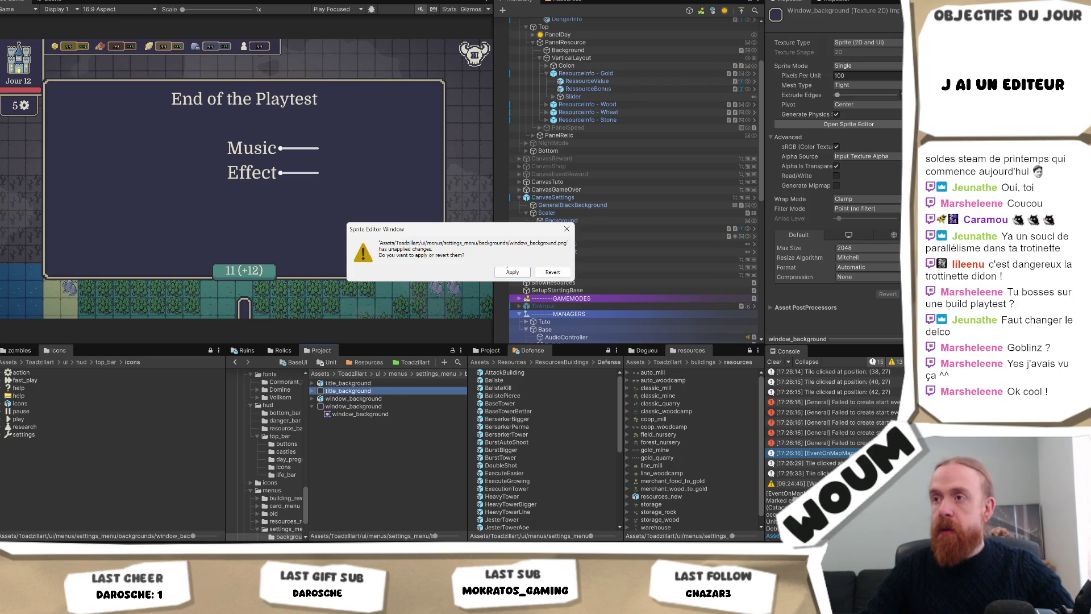
left_click(508, 271)
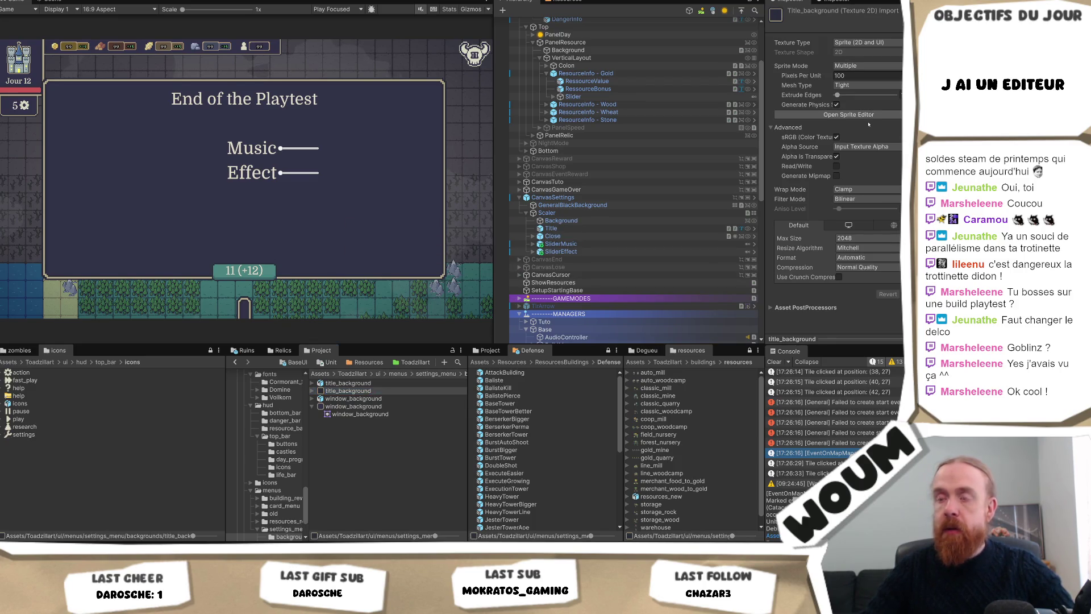
left_click(866, 66)
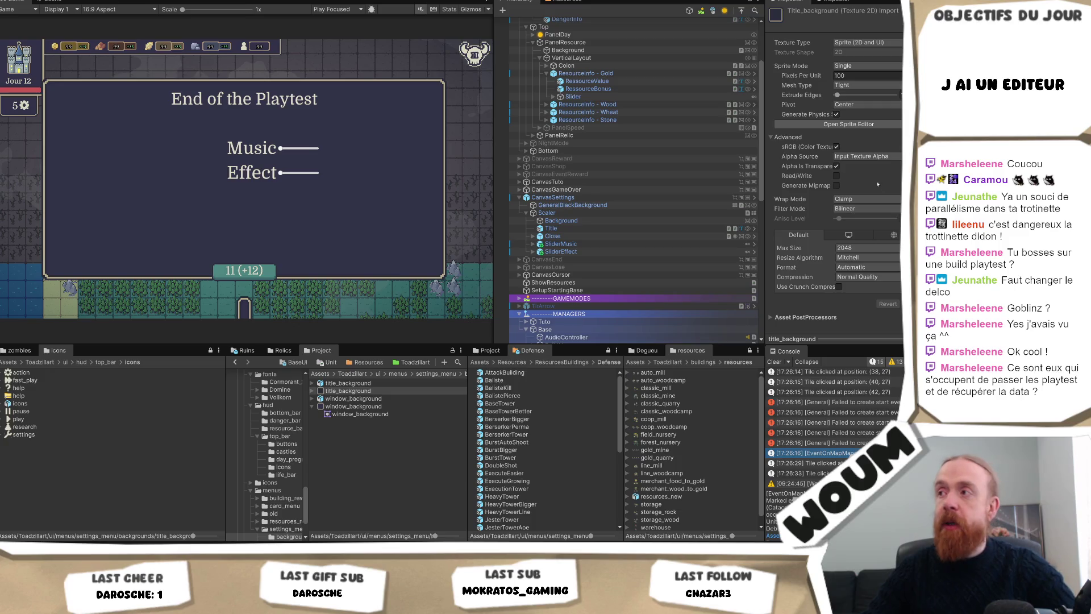
Step: Set title_background to Compression None and Filter Mode Point (no filter)
left_click(880, 277)
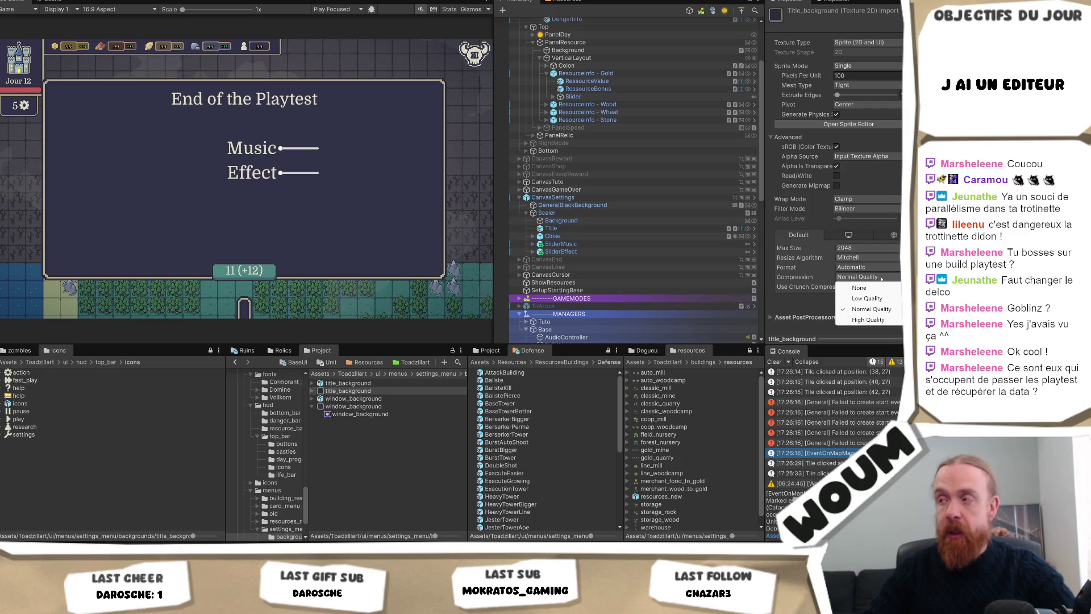
left_click(859, 287)
left_click(853, 208)
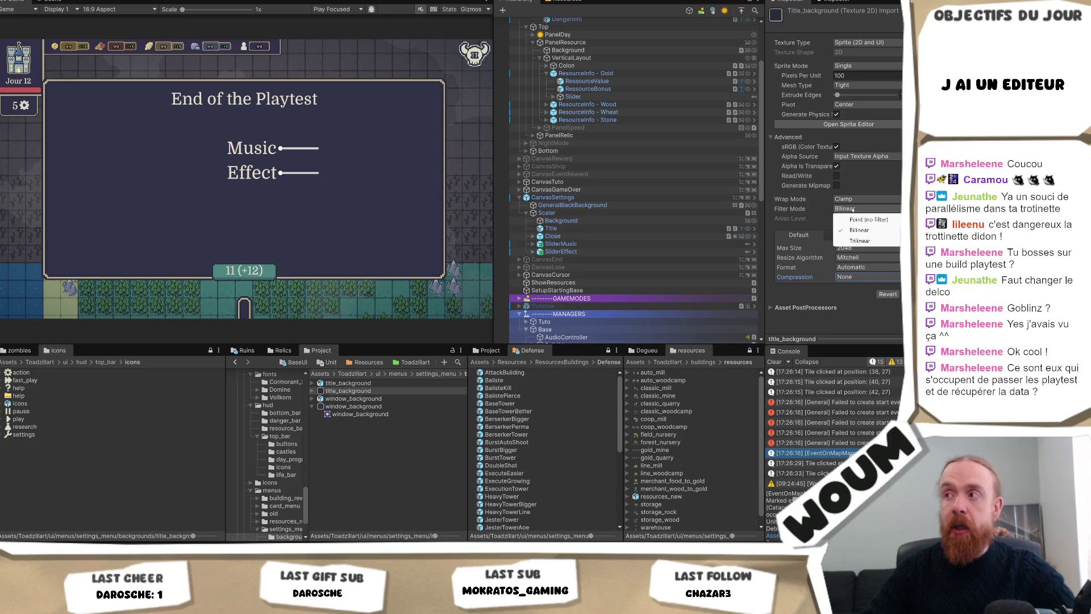
left_click(860, 219)
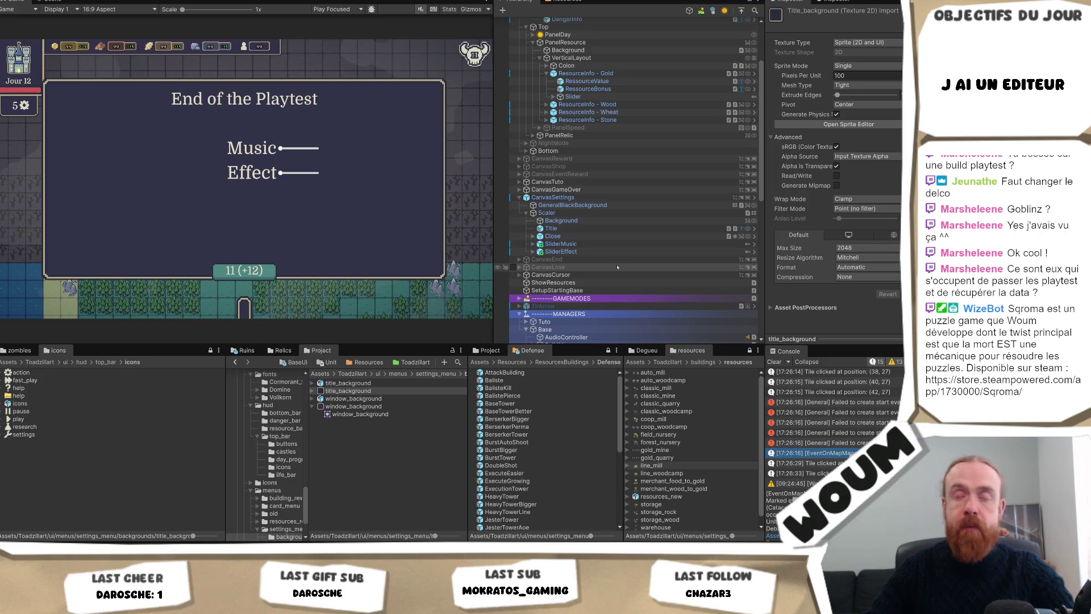
Step: Assign window_background as the Source Image of the Background under CanvasSettings > Scaler
left_click(613, 222)
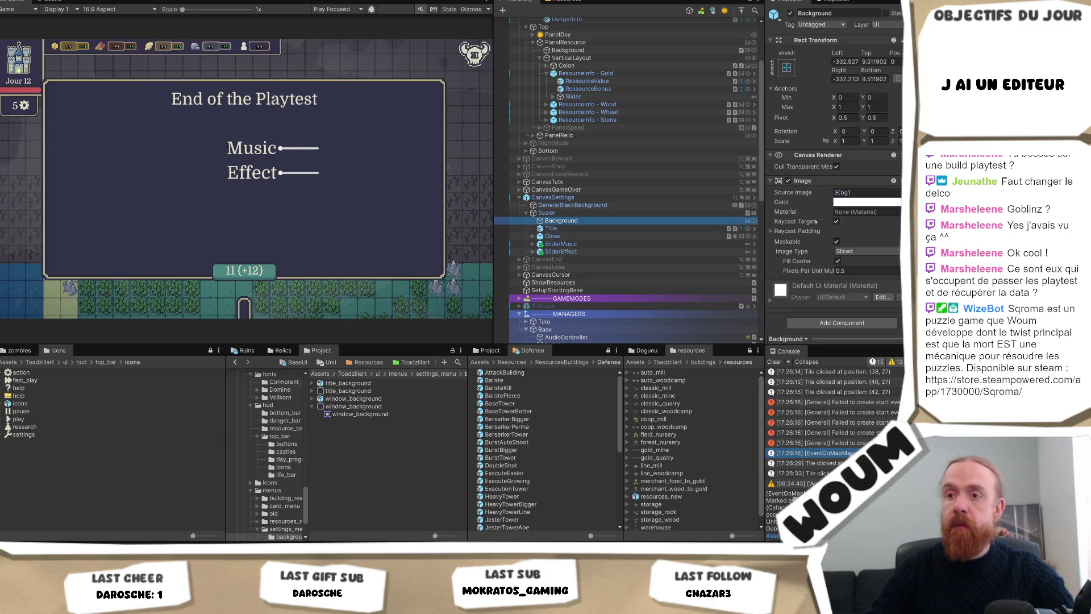
left_click_drag(353, 407, 857, 197)
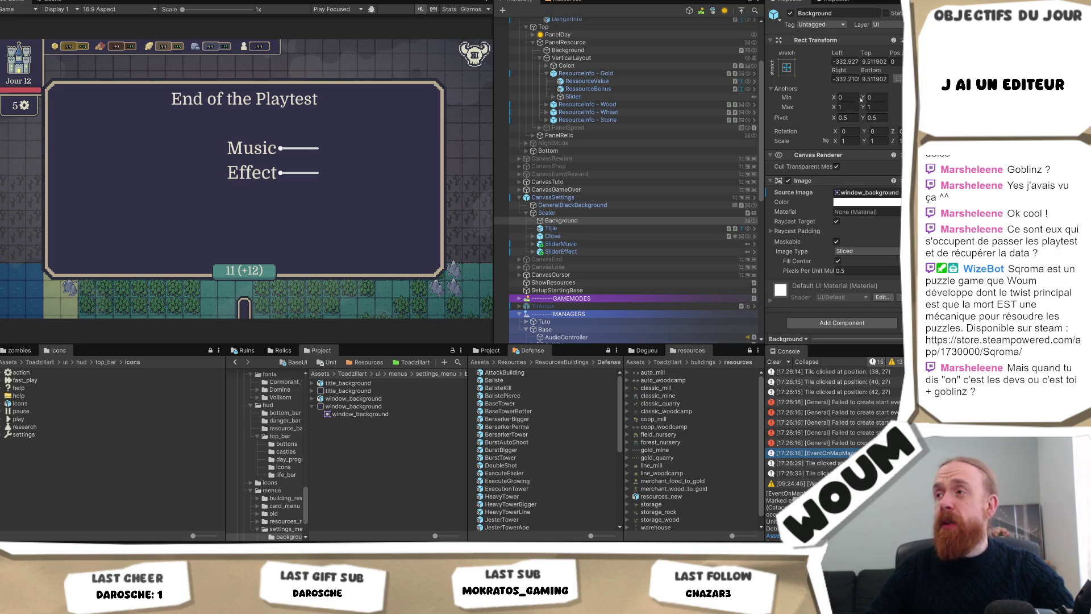
left_click(354, 406)
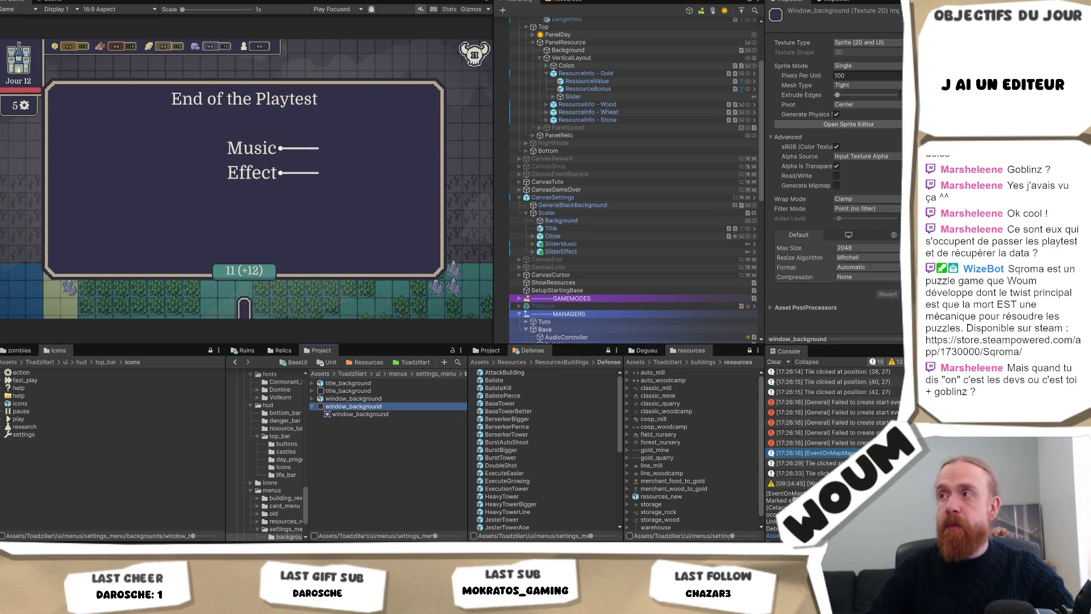
left_click(873, 77)
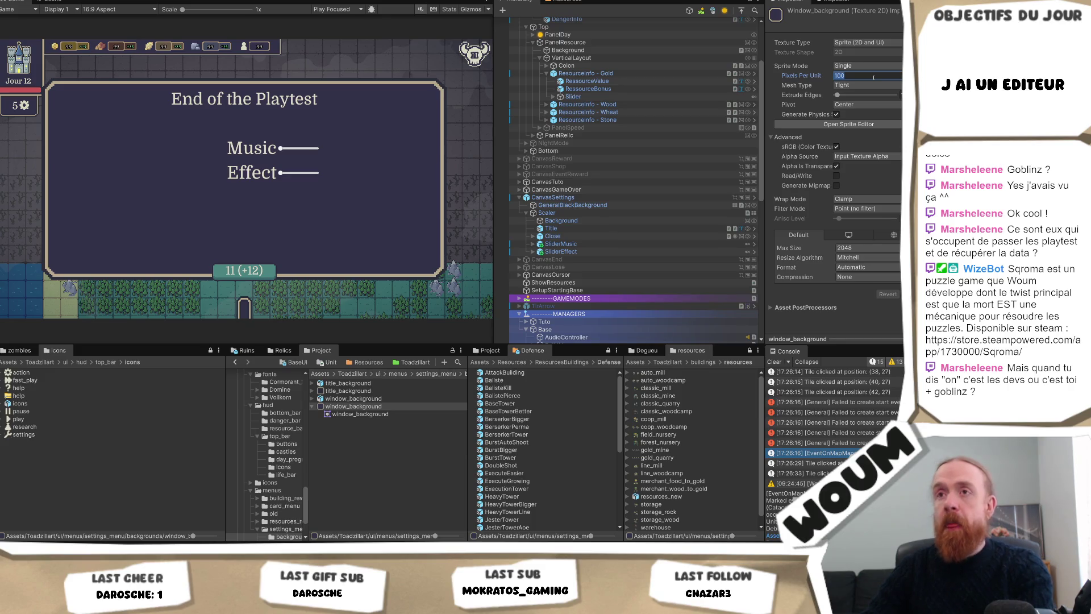
type("32")
key("Return")
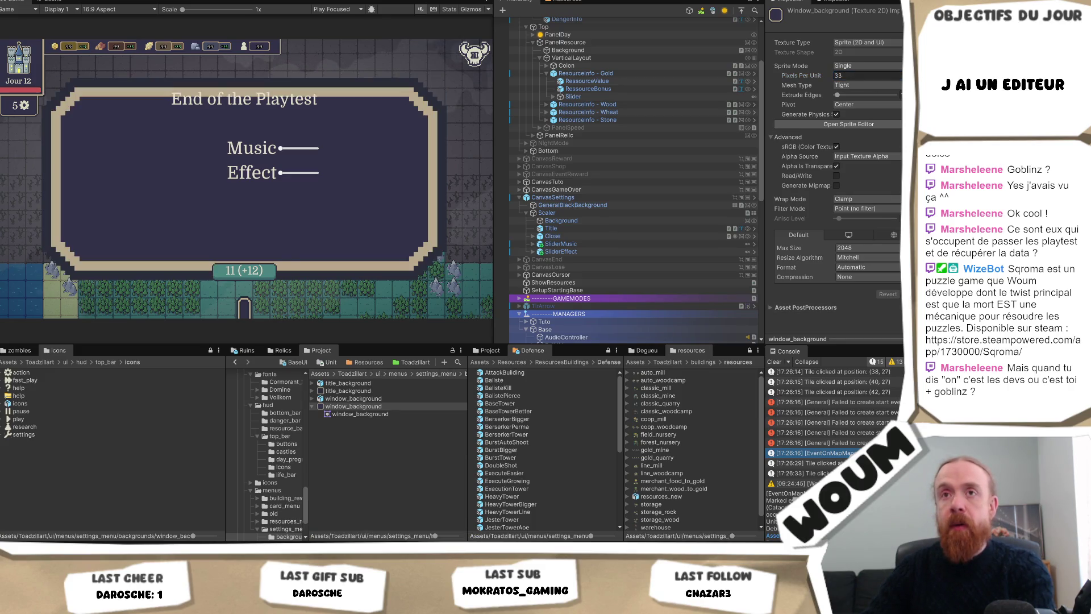
type("30")
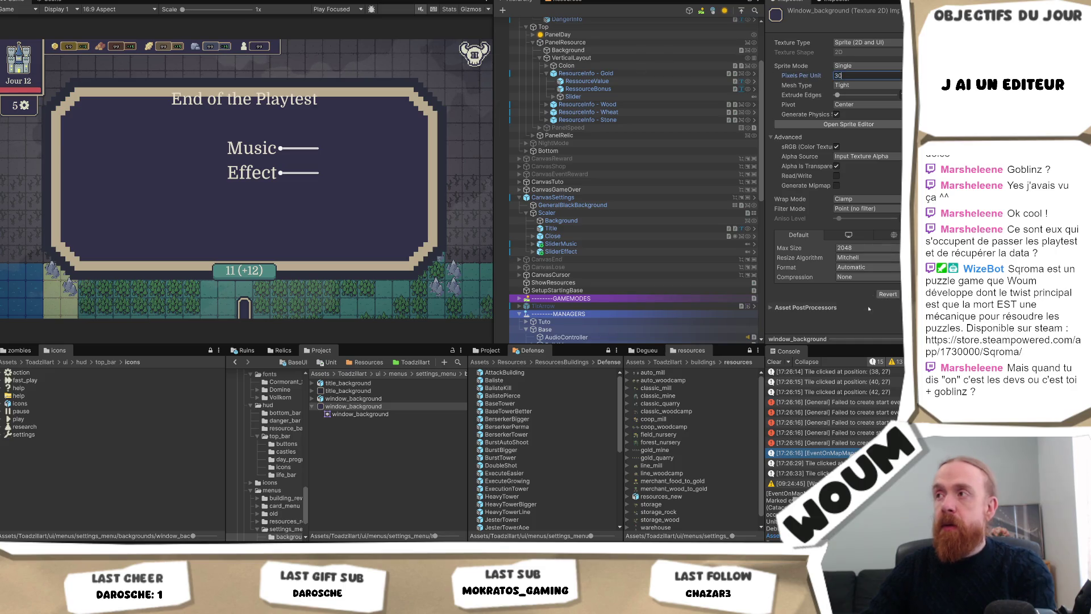
type("0")
key("Return")
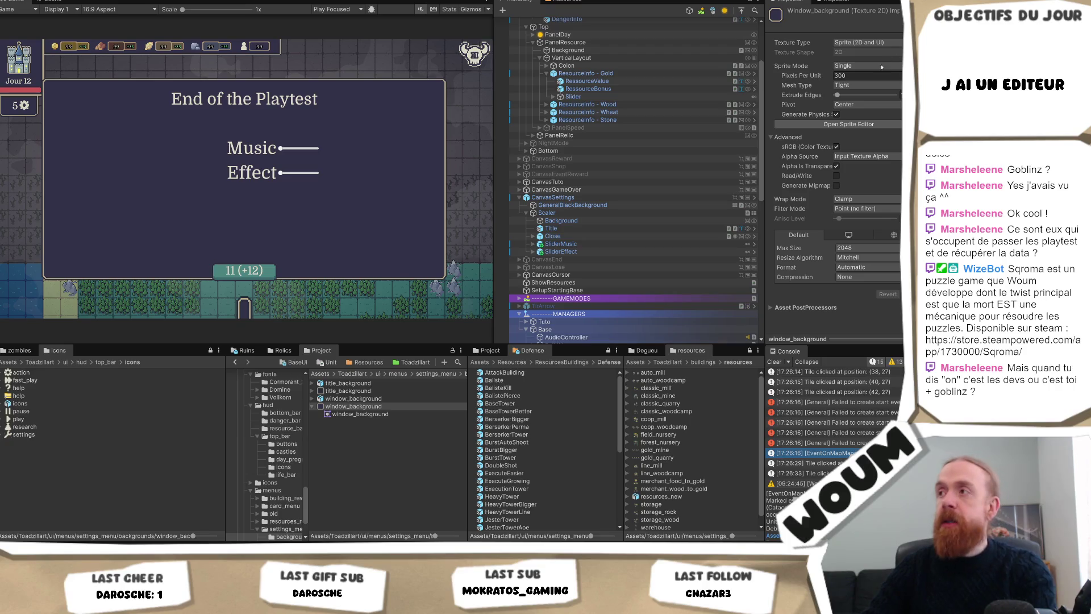
type("10")
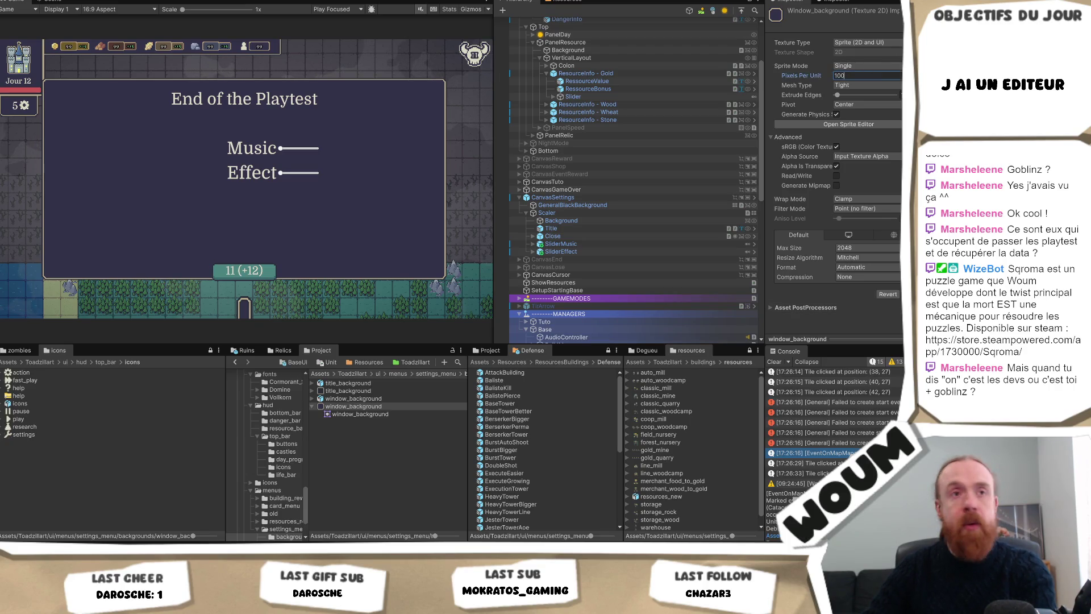
type("0")
key("Return")
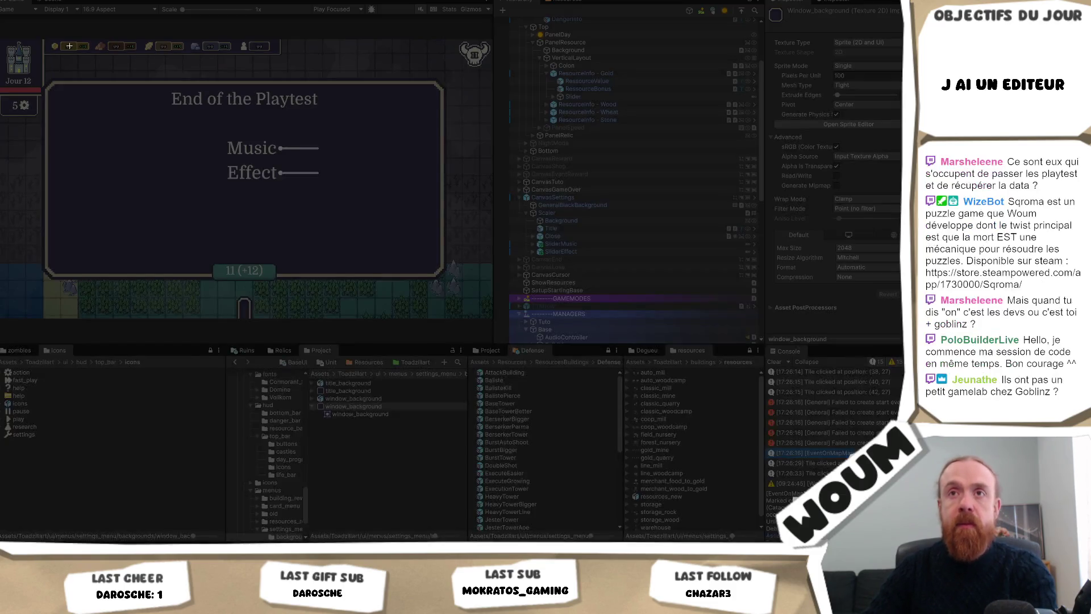
Step: Snip a rectangle over the top-left corner of the Game view after two retries
left_click_drag(67, 37, 0, 135)
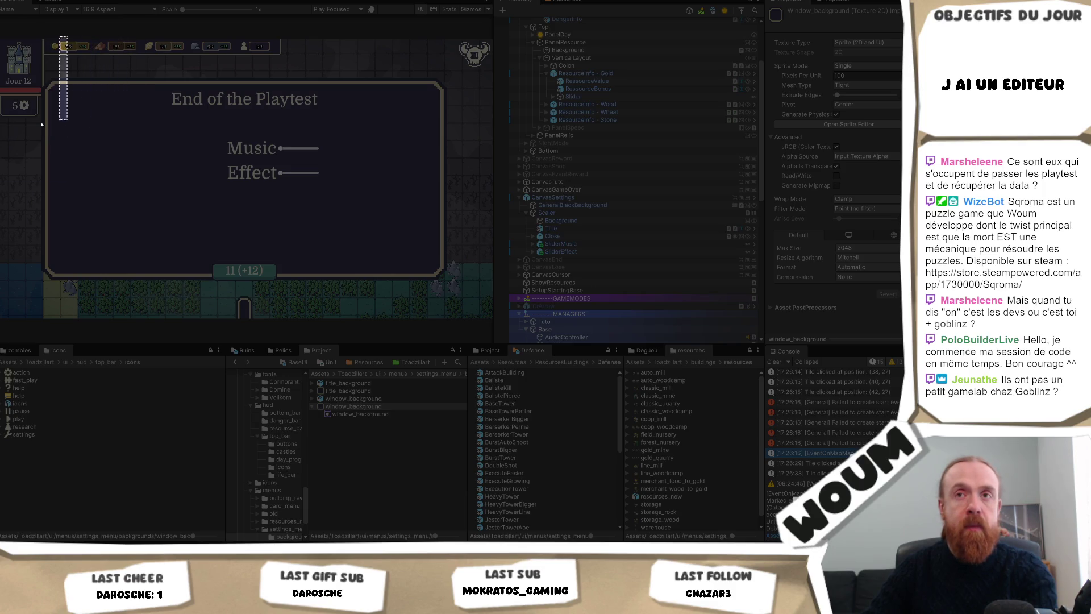
left_click_drag(69, 36, 0, 133)
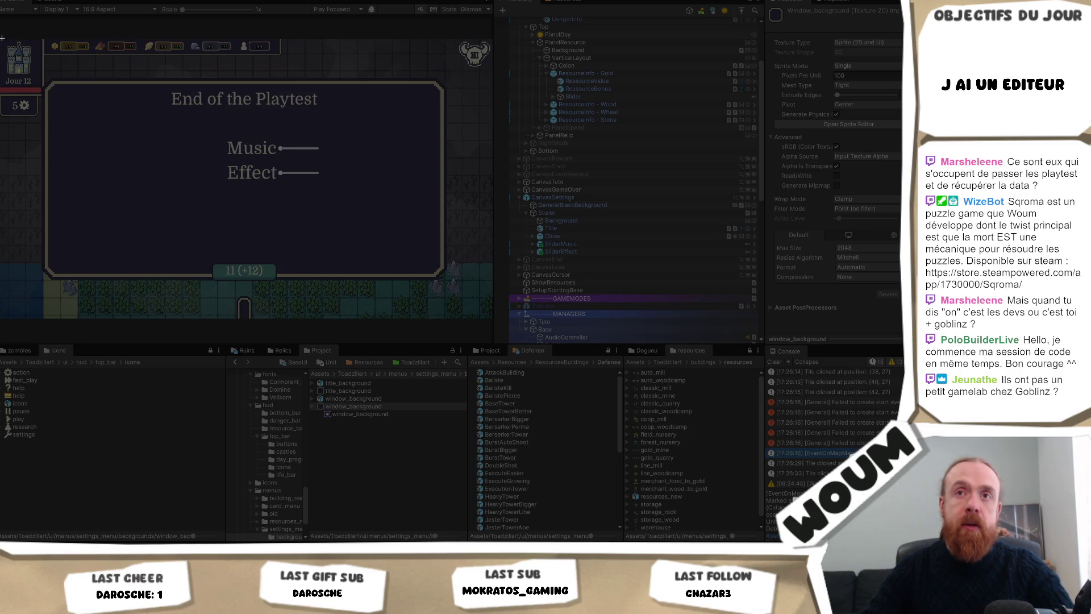
left_click_drag(1, 40, 87, 148)
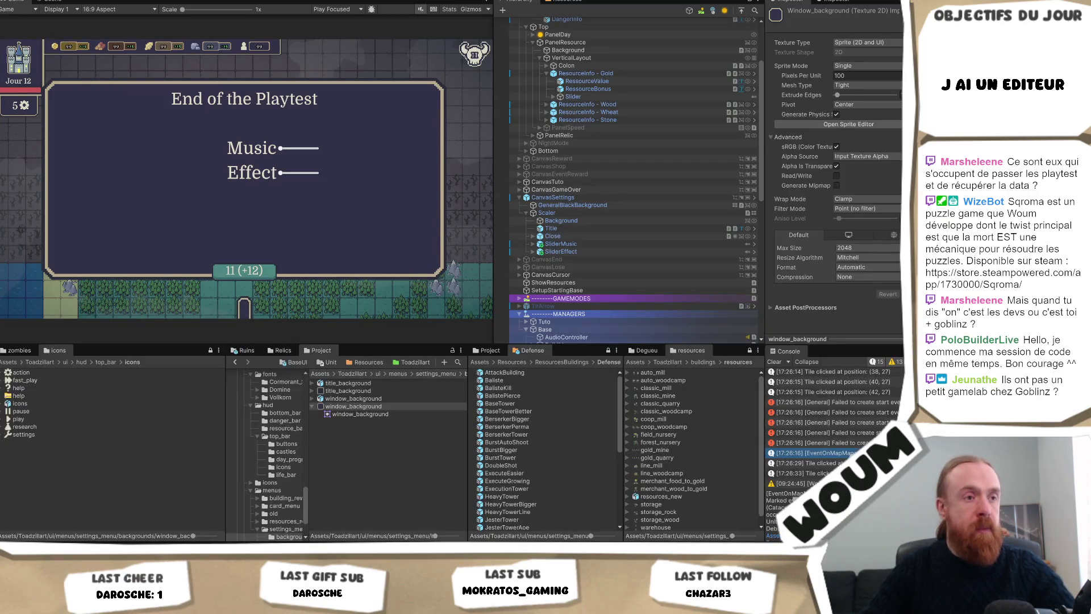